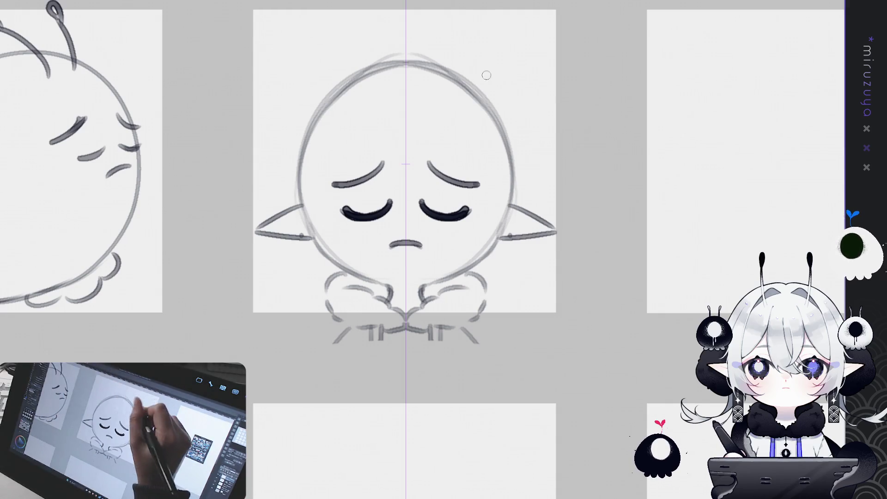
Sketch smooth mirrored hair arcs over the sad chibi's crown
mouse_move(429, 100)
mouse_down()
mouse_move(471, 113)
mouse_move(486, 133)
mouse_up()
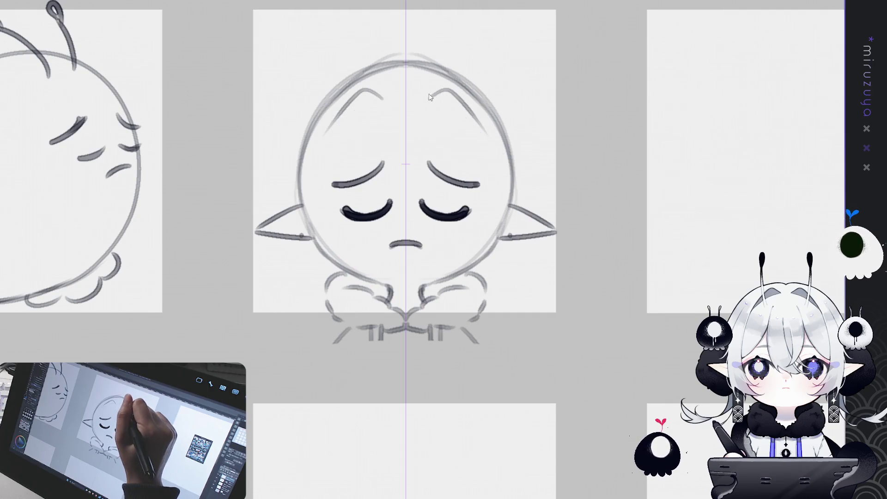
key(ctrl+z)
drag(421, 95, 478, 124)
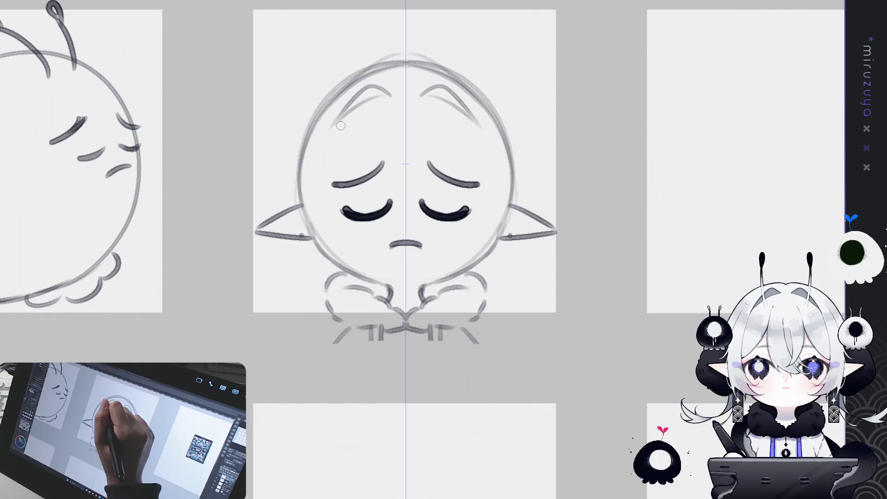
Draw mirrored hair lines down both sides of the face, past the cheeks
mouse_move(340, 118)
mouse_down()
mouse_move(323, 244)
mouse_move(326, 152)
mouse_move(330, 245)
mouse_up()
key(ctrl+z)
key(ctrl+z)
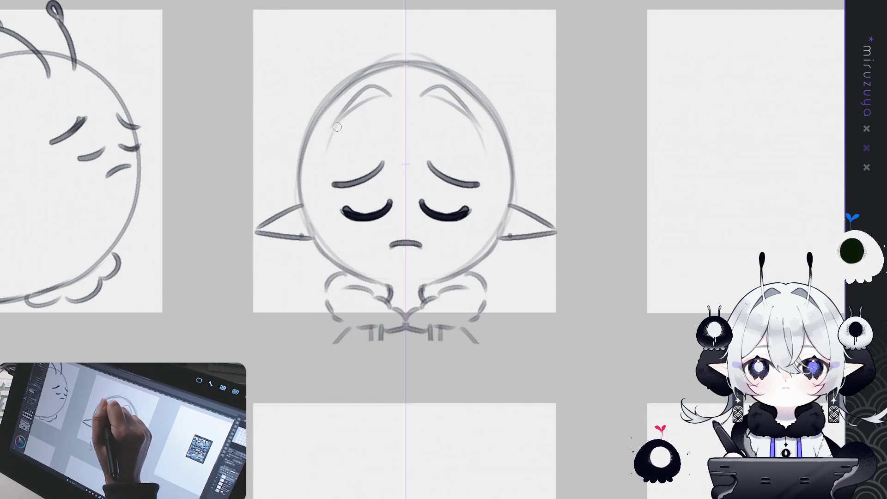
drag(336, 127, 344, 255)
key(ctrl+z)
drag(336, 124, 358, 247)
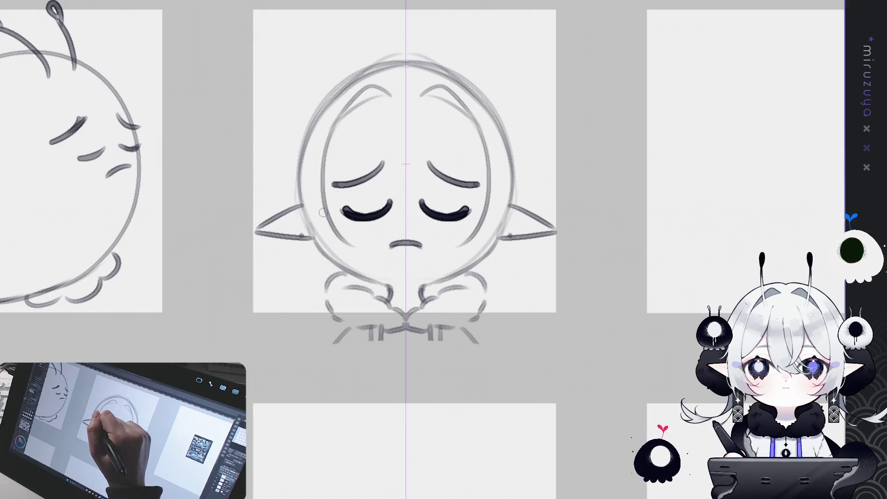
drag(493, 170, 546, 163)
mouse_move(379, 113)
mouse_down()
mouse_move(355, 185)
mouse_move(358, 241)
mouse_up()
key(ctrl+z)
drag(385, 86, 376, 272)
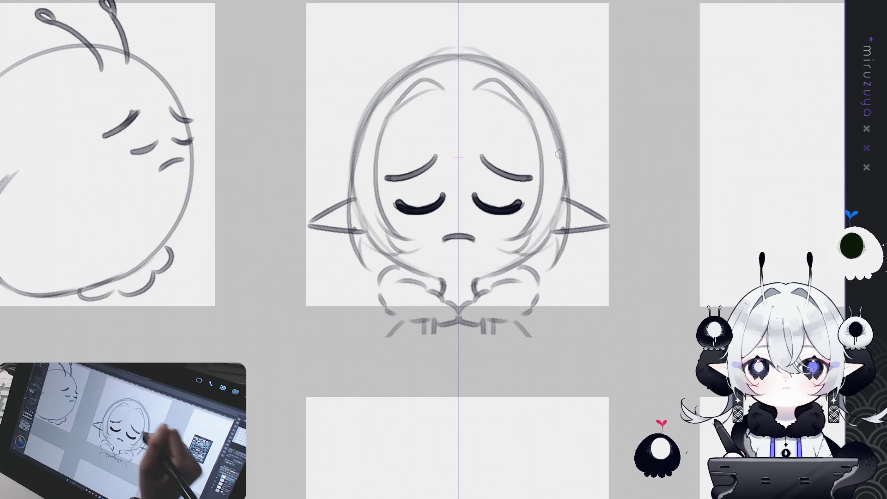
mouse_move(366, 238)
mouse_down()
mouse_move(661, 328)
mouse_move(591, 427)
mouse_up()
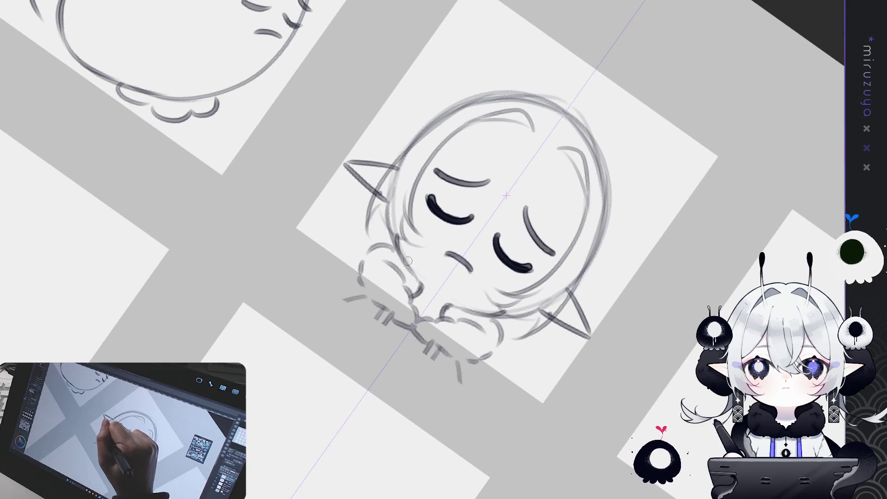
Straighten the canvas and draw smaller mirrored rounded puffs beside the head
drag(398, 237, 414, 270)
key(ctrl+z)
key(ctrl+z)
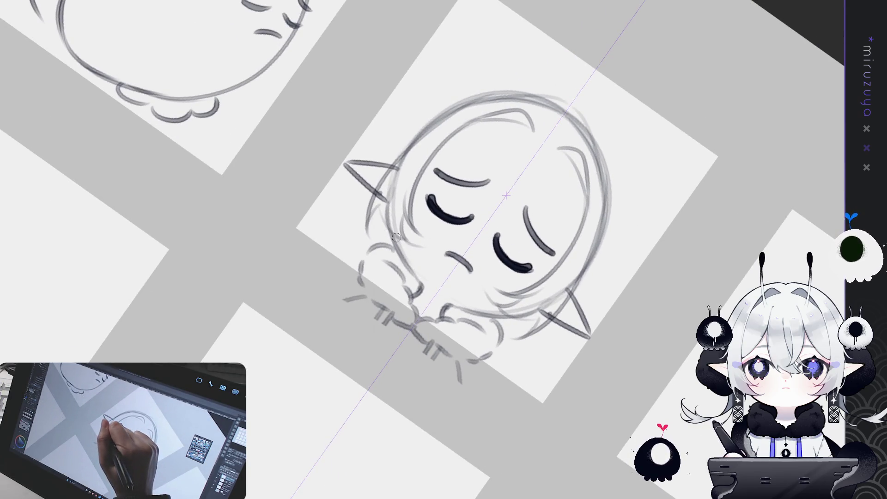
key(ctrl+y)
key(ctrl+y)
key(ctrl+@)
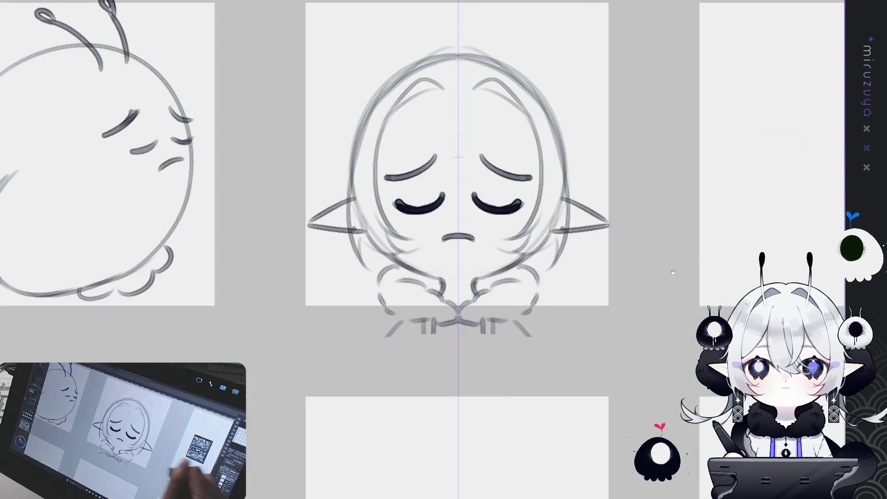
mouse_move(550, 157)
mouse_down()
mouse_move(592, 181)
mouse_move(589, 204)
mouse_up()
key(ctrl+z)
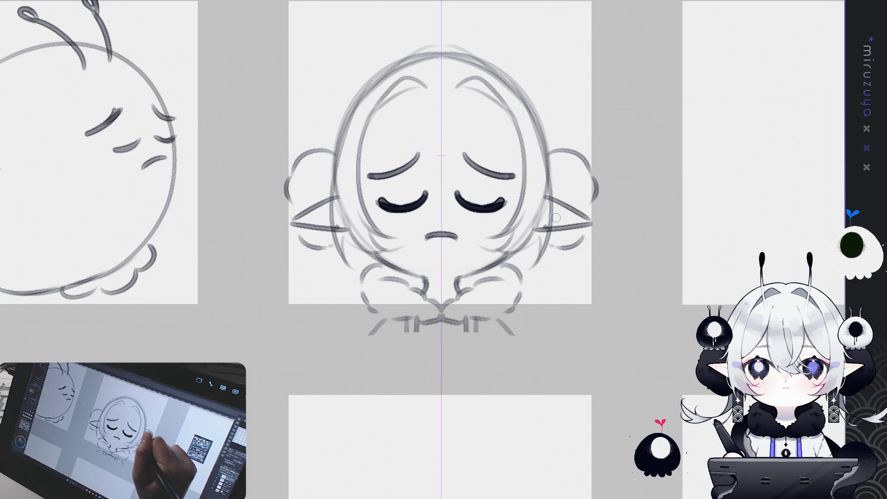
key(ctrl+z)
key(ctrl+z)
key(ctrl+z)
mouse_move(548, 149)
mouse_down()
mouse_move(598, 178)
mouse_move(571, 238)
mouse_move(545, 247)
mouse_up()
key(ctrl+z)
key(ctrl+z)
key(ctrl+z)
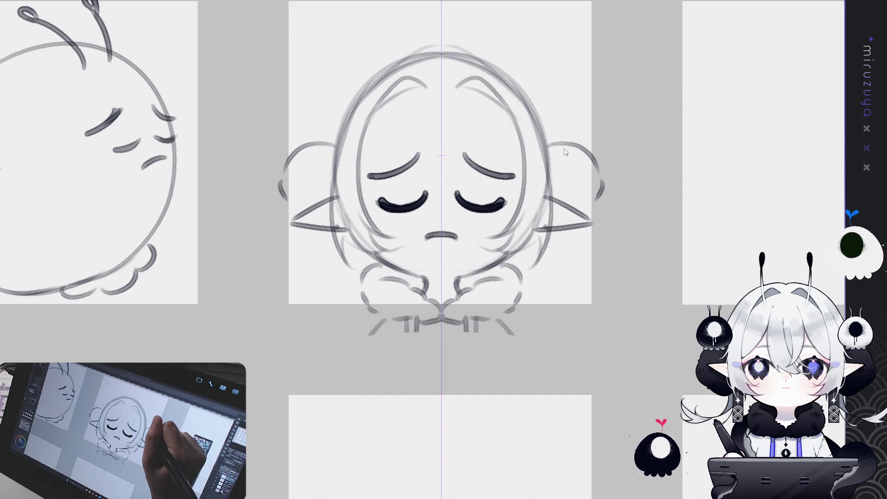
drag(549, 144, 592, 183)
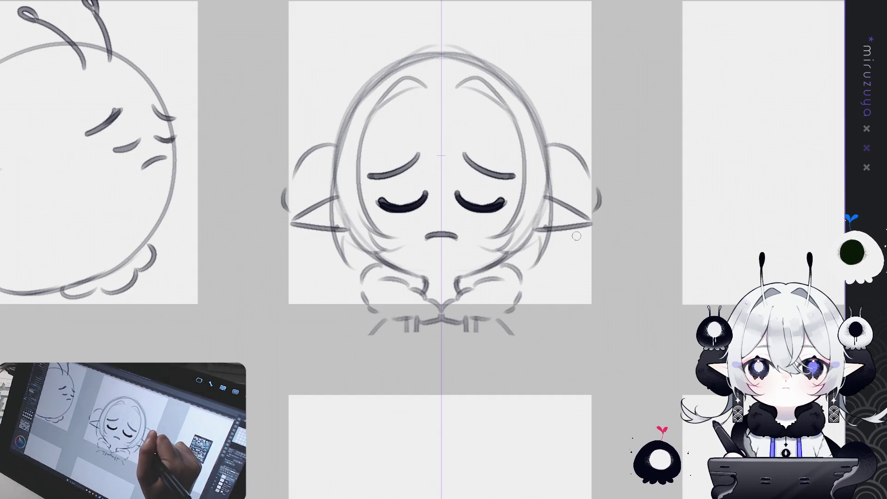
Add mirrored curling hair ends below both side puffs
mouse_move(576, 236)
mouse_down()
mouse_move(549, 247)
mouse_move(596, 279)
mouse_up()
key(ctrl+z)
mouse_move(546, 244)
mouse_down()
mouse_move(600, 282)
mouse_move(601, 274)
mouse_move(621, 282)
mouse_move(611, 297)
mouse_up()
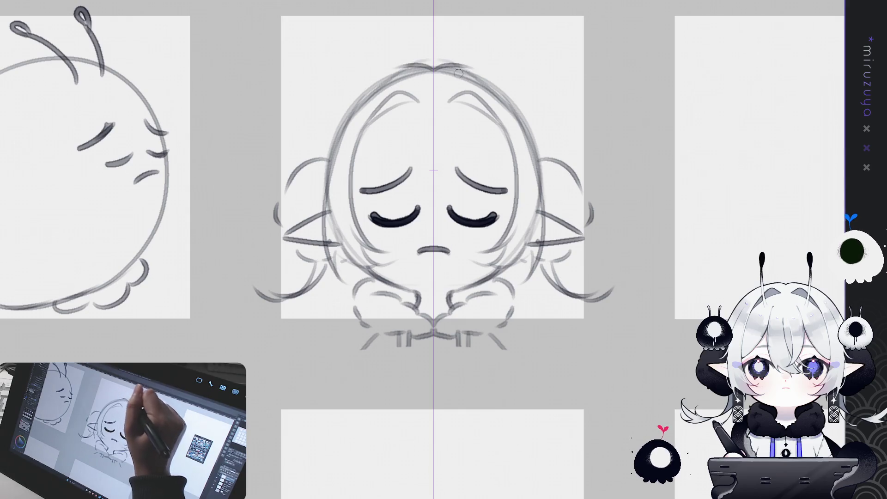
Redraw the final hair arc over the crown
key(ctrl+z)
drag(437, 64, 522, 99)
key(ctrl+z)
mouse_move(436, 64)
mouse_down()
mouse_move(505, 87)
mouse_move(545, 132)
mouse_move(550, 158)
mouse_up()
Darken the side hair strokes and sketch a mirrored pair of antennae above the head
drag(541, 124, 554, 158)
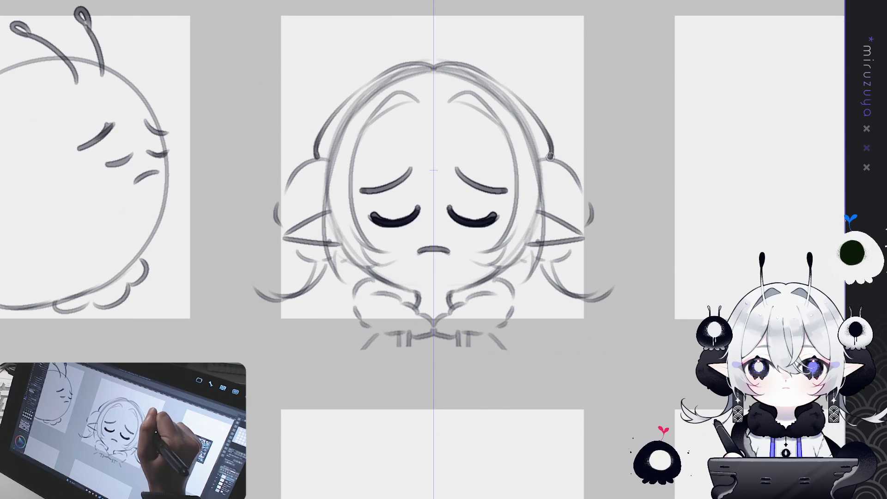
scroll(490, 152, up, 1)
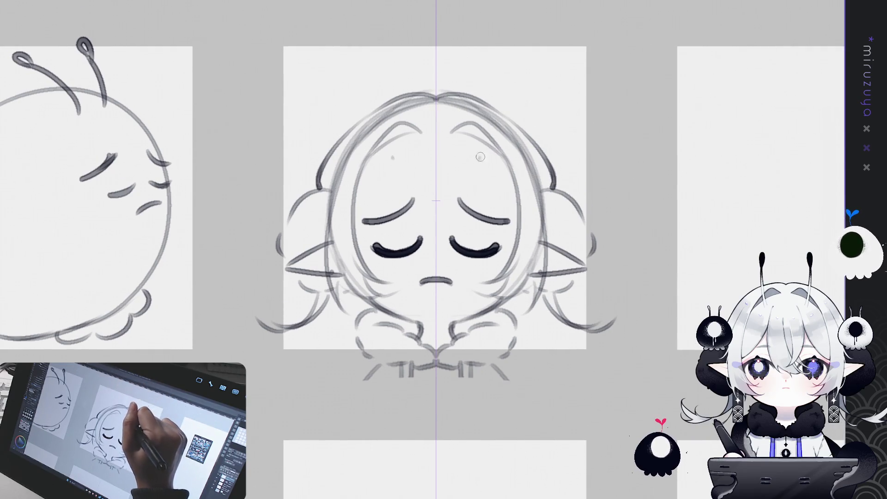
mouse_move(482, 159)
mouse_down()
mouse_move(483, 58)
mouse_move(476, 163)
mouse_up()
Ink the antennae thick and dark, then draw several hair strands over the forehead
drag(484, 76, 476, 154)
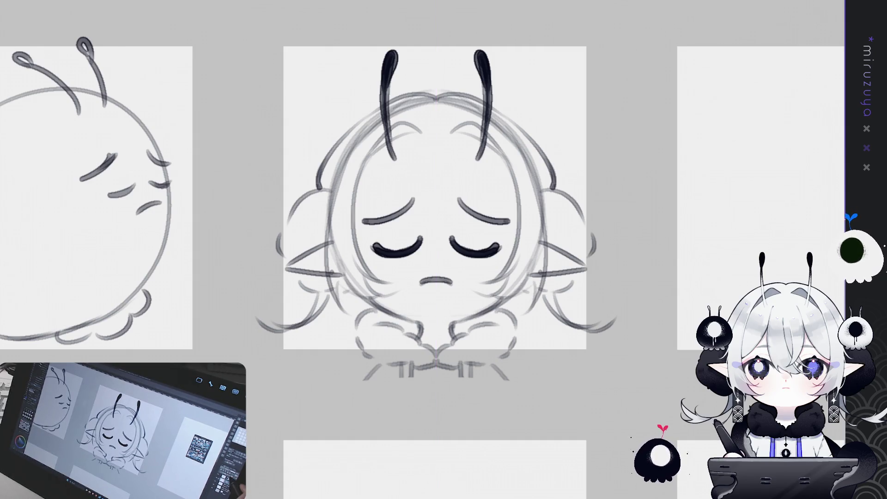
drag(446, 198, 438, 136)
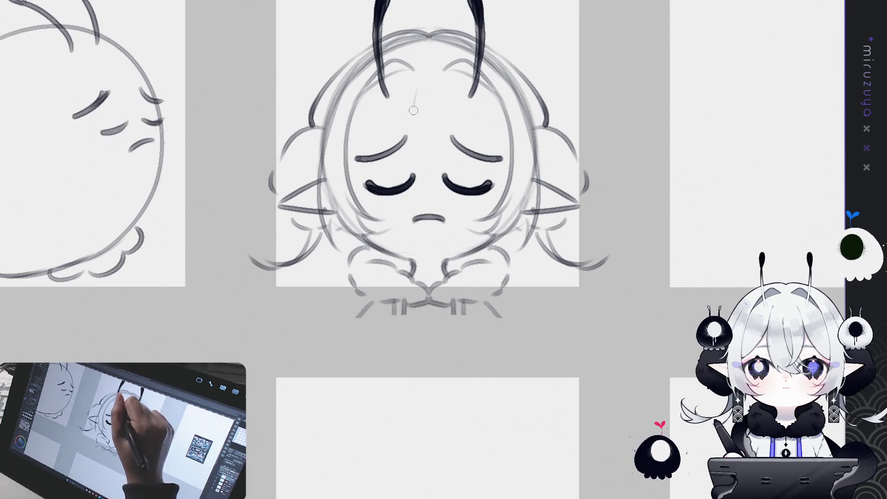
drag(410, 94, 418, 167)
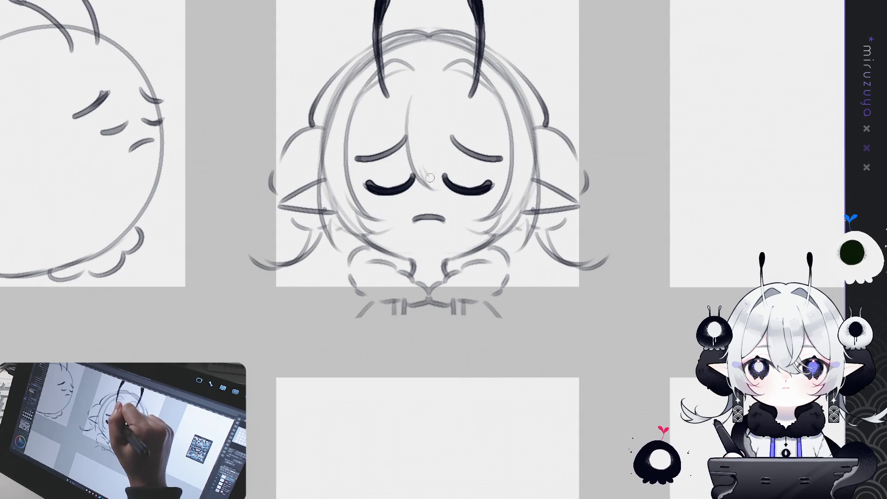
drag(443, 93, 451, 192)
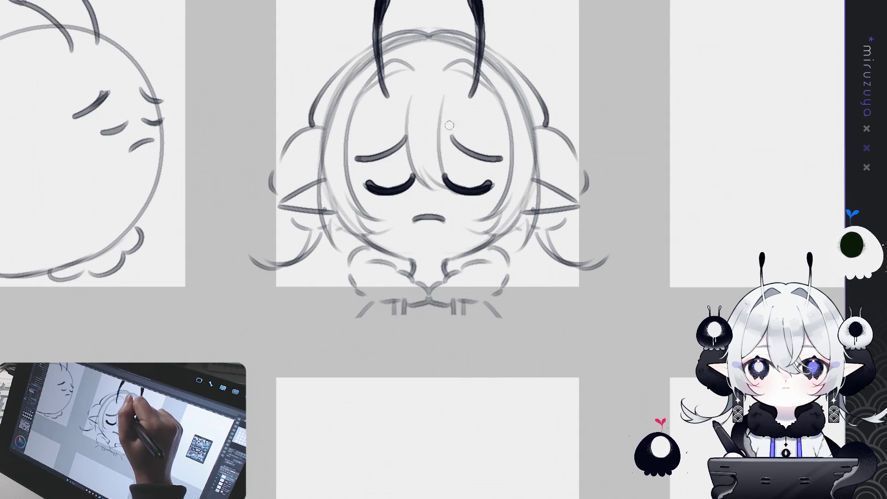
drag(458, 90, 418, 171)
drag(467, 121, 434, 164)
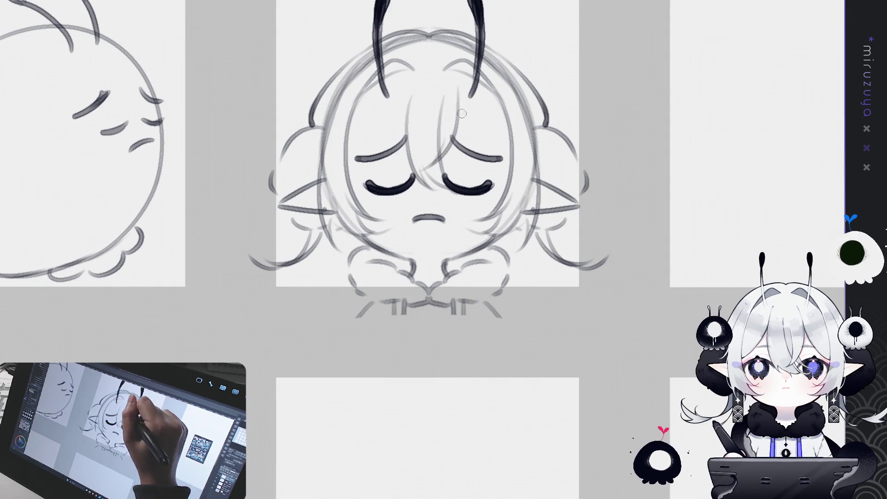
Add a strand sweeping over the right eye and one curving over the left forehead
drag(450, 102, 516, 162)
key(ctrl+z)
drag(460, 105, 515, 172)
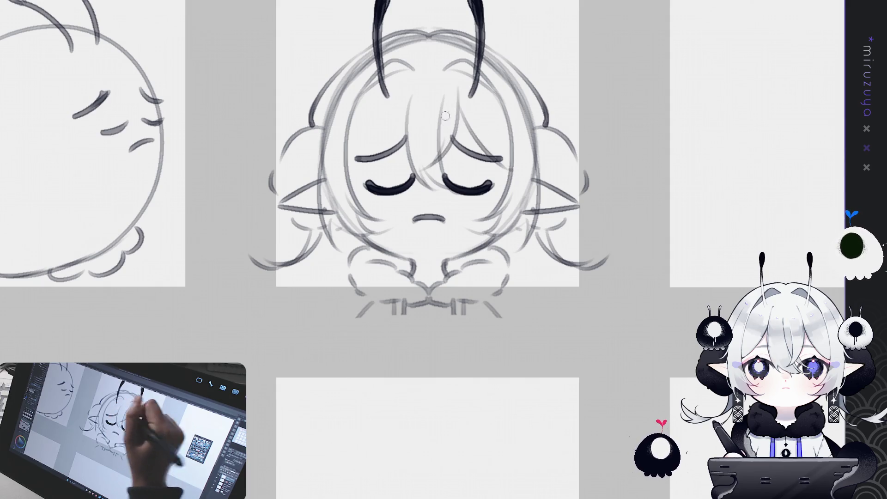
drag(405, 106, 345, 167)
drag(697, 206, 688, 210)
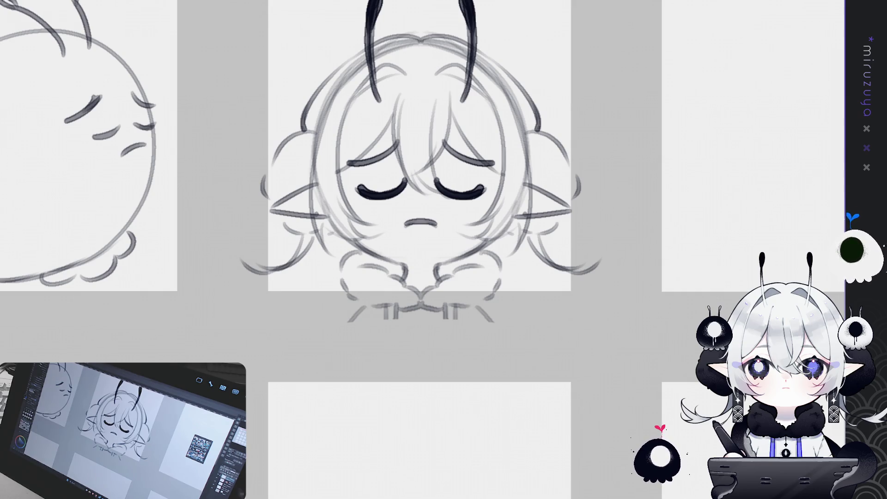
With symmetry on, extend the lower hair tips and draw a curly lock down each side
key(ctrl+1)
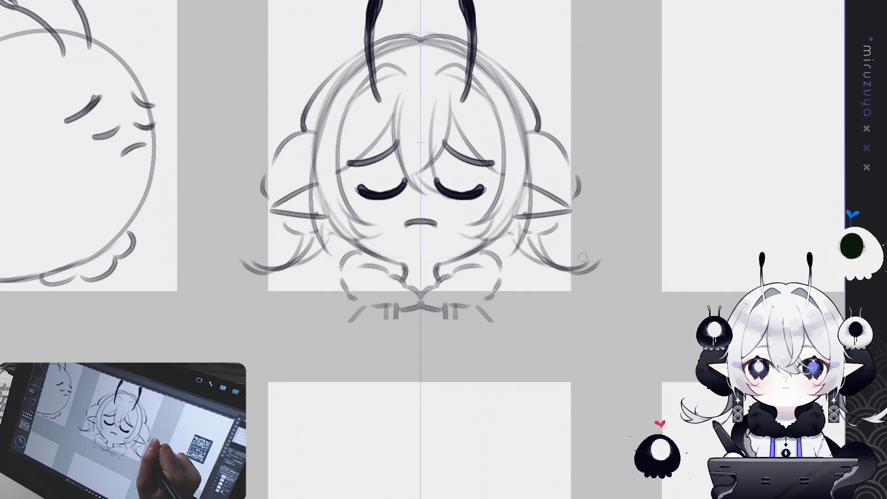
drag(588, 264, 605, 254)
mouse_move(537, 131)
mouse_down()
mouse_move(583, 185)
mouse_move(568, 226)
mouse_up()
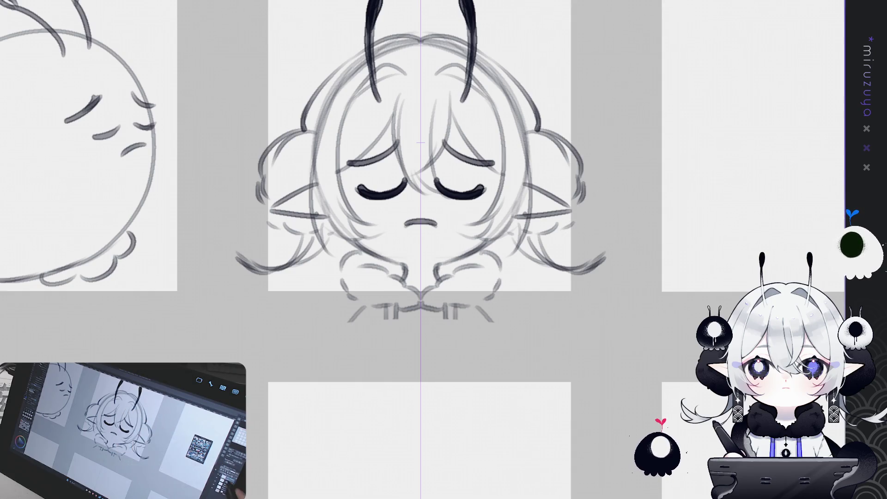
Draw mirrored pointed ears with tall rectangular earrings hanging beneath them
mouse_move(527, 183)
mouse_down()
mouse_move(589, 210)
mouse_move(520, 220)
mouse_move(529, 234)
mouse_move(525, 260)
mouse_move(525, 250)
mouse_move(535, 249)
mouse_up()
key(ctrl+z)
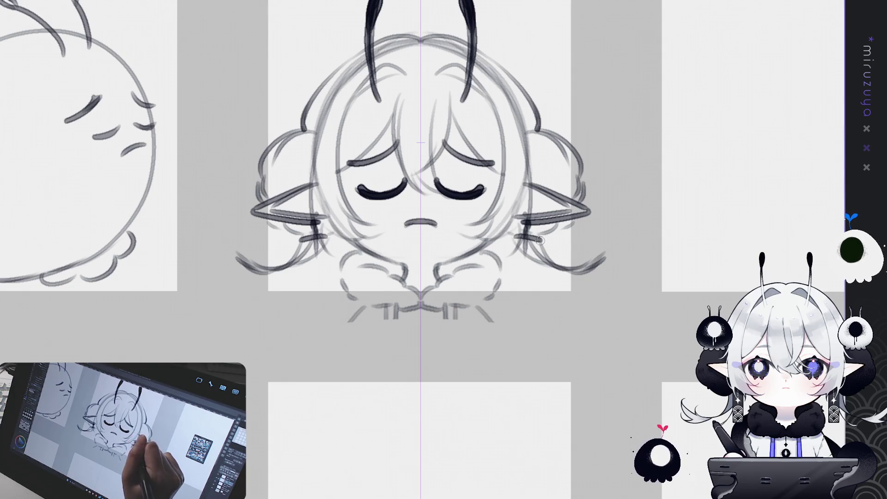
mouse_move(539, 241)
mouse_down()
mouse_move(535, 286)
mouse_move(516, 258)
mouse_move(516, 299)
mouse_move(534, 272)
mouse_move(526, 319)
mouse_move(525, 311)
mouse_up()
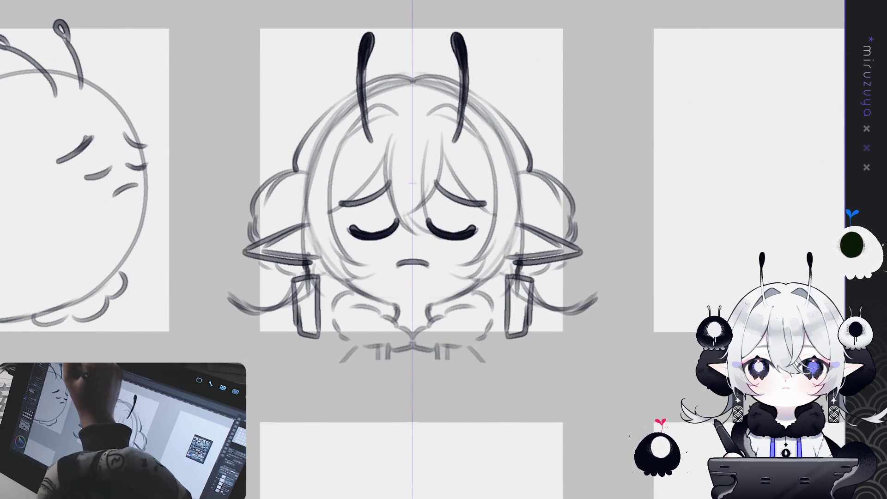
key(ctrl+t)
Scale the chibi sketch up from its top handle, confirm, and recentre the view
drag(413, 28, 414, 23)
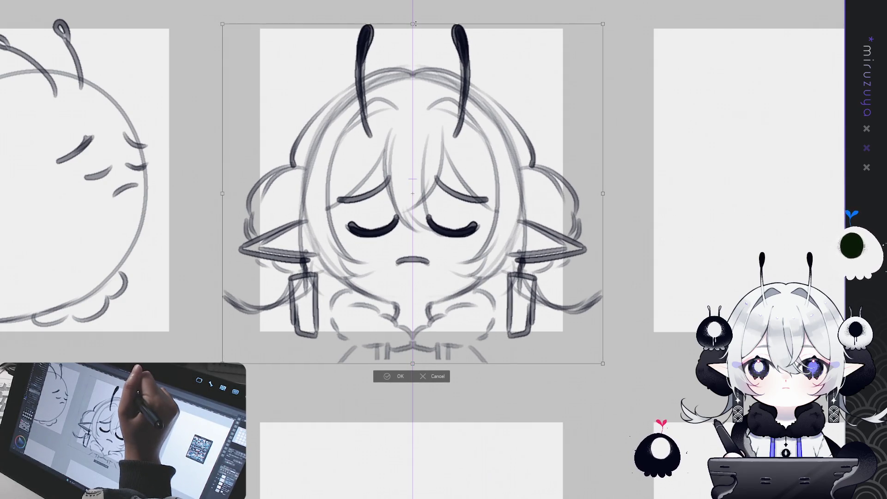
click(391, 376)
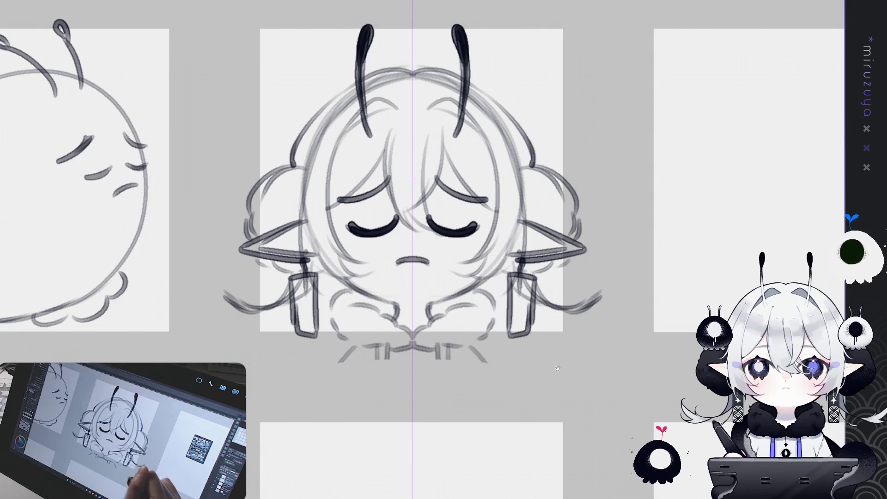
drag(557, 369, 578, 320)
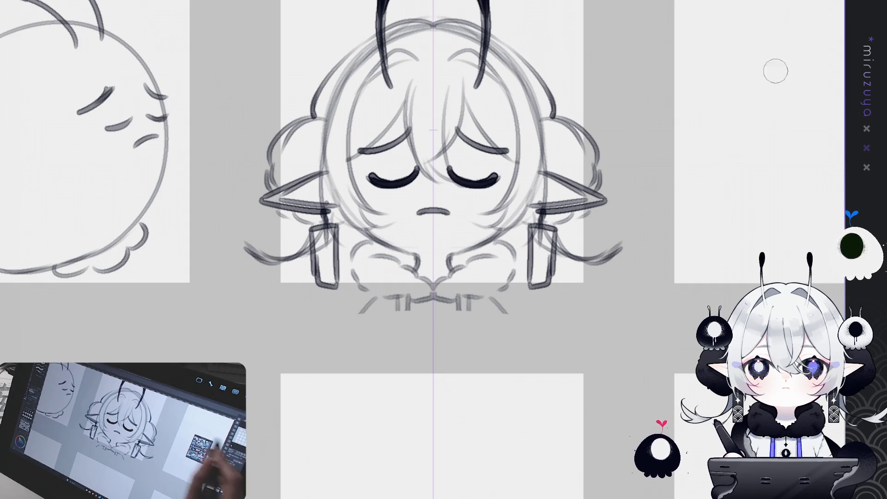
Erase the rough lines around both ears and reshape the closed-eye strokes thicker
mouse_move(303, 189)
mouse_down()
mouse_move(340, 211)
mouse_move(332, 167)
mouse_move(332, 203)
mouse_move(353, 222)
mouse_up()
mouse_move(516, 208)
mouse_down()
mouse_move(475, 254)
mouse_move(512, 234)
mouse_up()
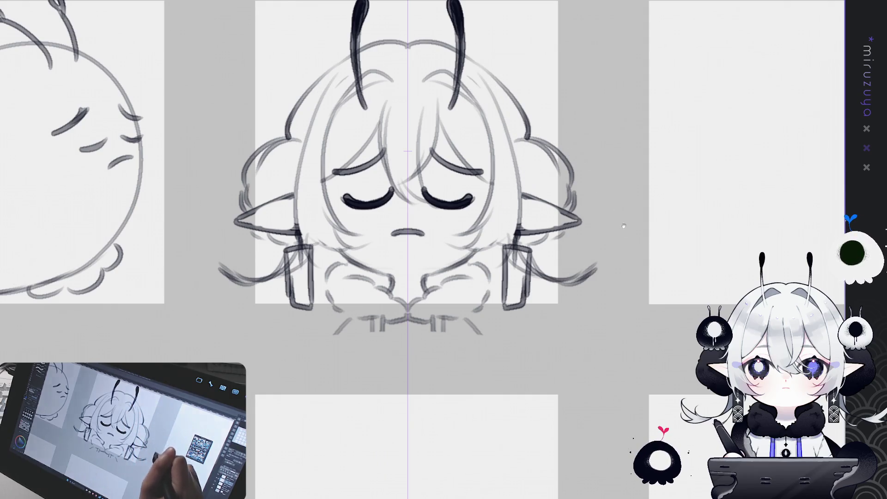
mouse_move(535, 291)
mouse_down()
mouse_move(514, 307)
mouse_move(517, 358)
mouse_move(546, 300)
mouse_up()
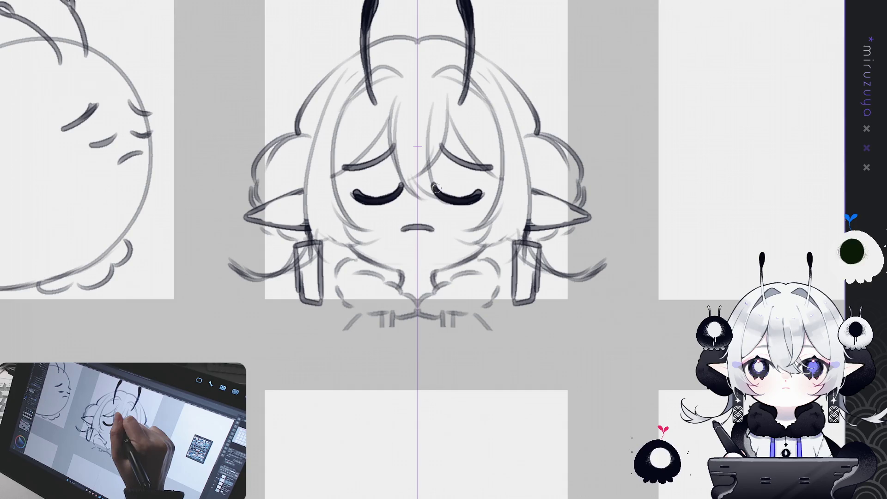
mouse_move(436, 188)
mouse_down()
mouse_move(455, 198)
mouse_move(437, 189)
mouse_move(463, 197)
mouse_move(483, 194)
mouse_move(480, 187)
mouse_up()
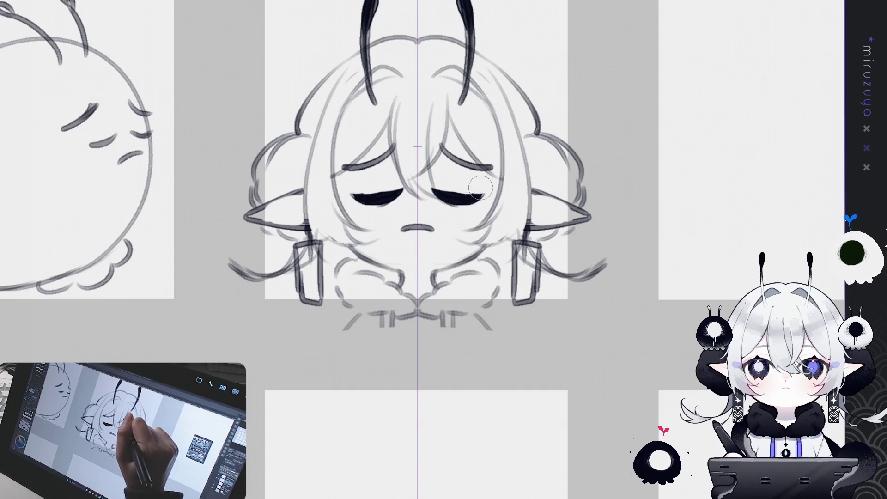
mouse_move(425, 189)
mouse_down()
mouse_move(441, 205)
mouse_move(480, 187)
mouse_move(422, 187)
mouse_move(478, 187)
mouse_up()
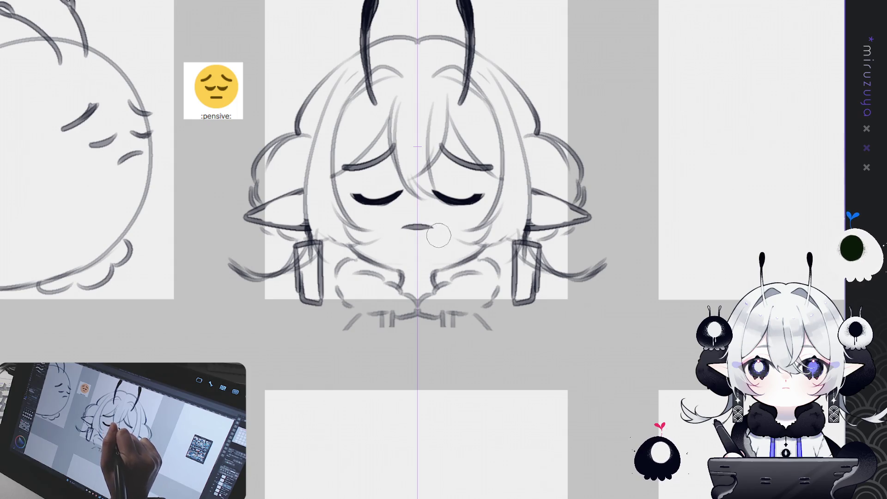
Redraw the mouth as a thinner, slightly arched line, retrying the right lash stroke
drag(402, 228, 432, 227)
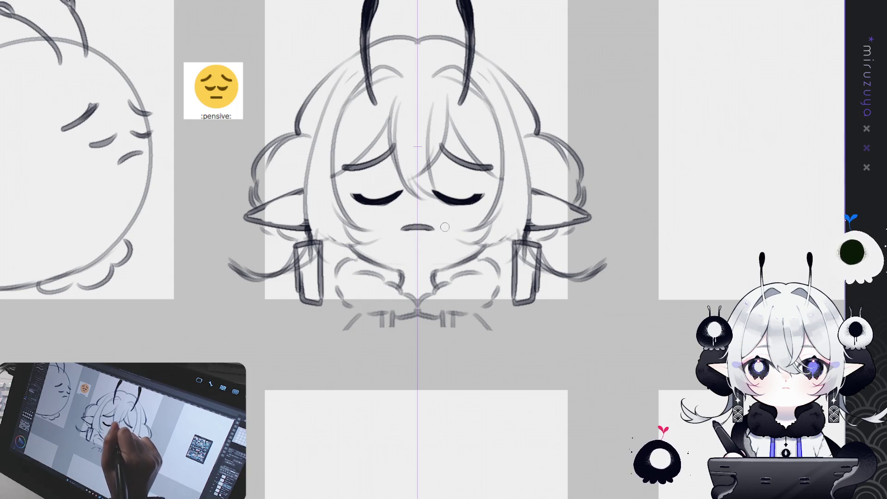
drag(401, 229, 432, 227)
key(ctrl+z)
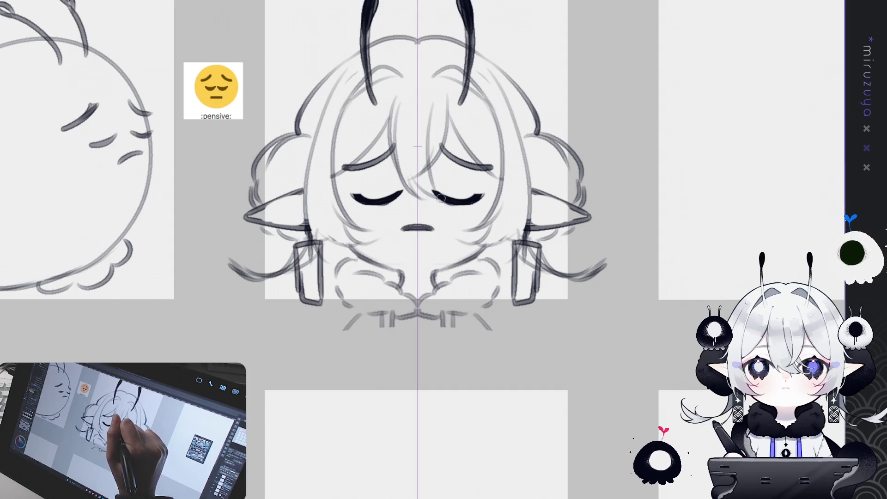
mouse_move(432, 194)
mouse_down()
mouse_move(476, 198)
mouse_move(457, 200)
mouse_move(465, 199)
mouse_up()
key(ctrl+z)
key(ctrl+z)
key(ctrl+z)
key(ctrl+z)
drag(418, 226, 431, 227)
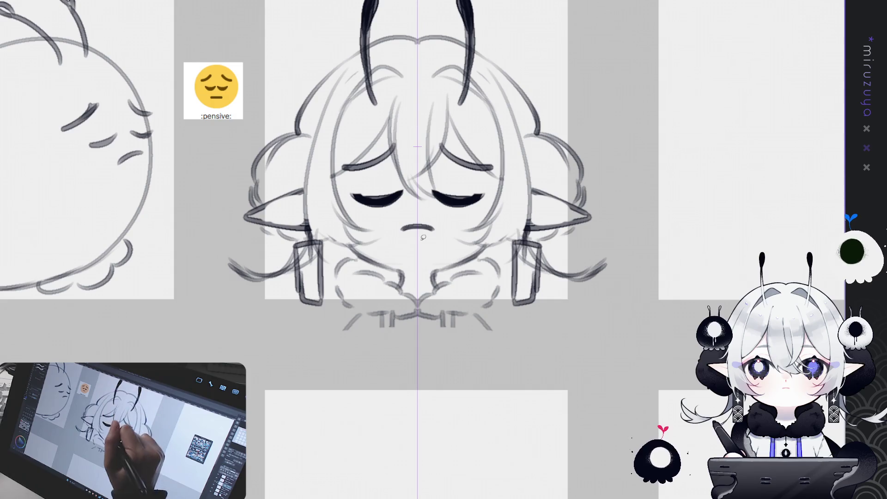
Ellipse-select the eyes, brows and mouth and nudge them slightly lower
mouse_move(330, 245)
mouse_down()
mouse_move(490, 222)
mouse_move(504, 101)
mouse_up()
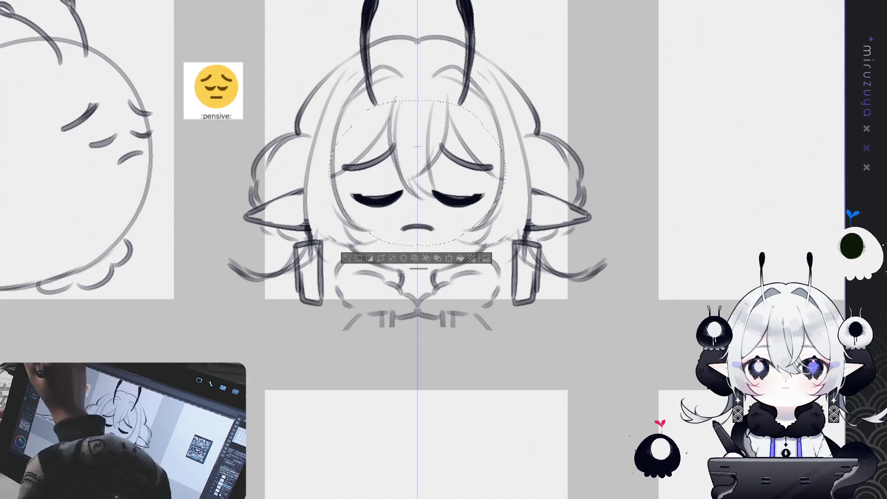
key(Down)
key(Down)
key(Down)
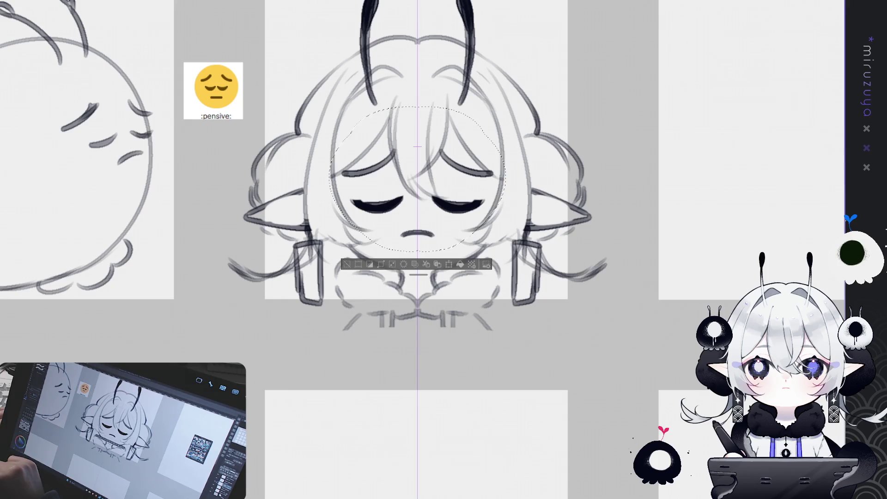
click(631, 176)
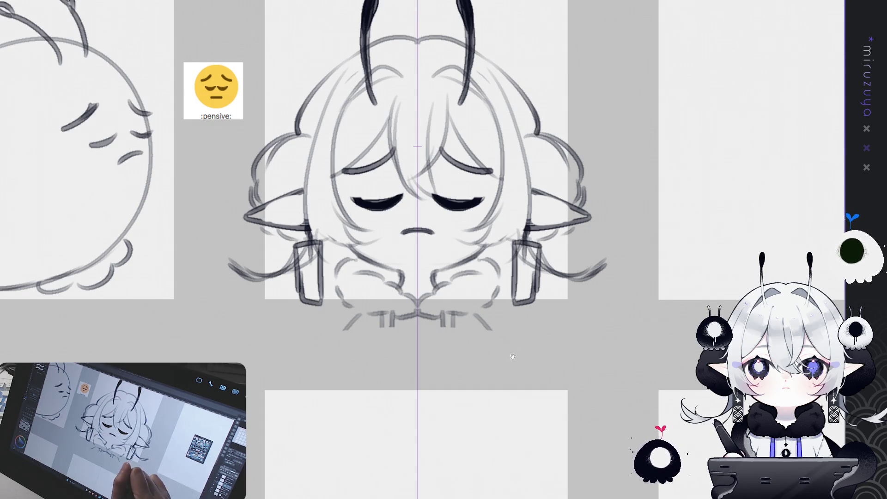
Lasso the eyebrows and move them slightly down toward the closed eyes
drag(512, 356, 492, 364)
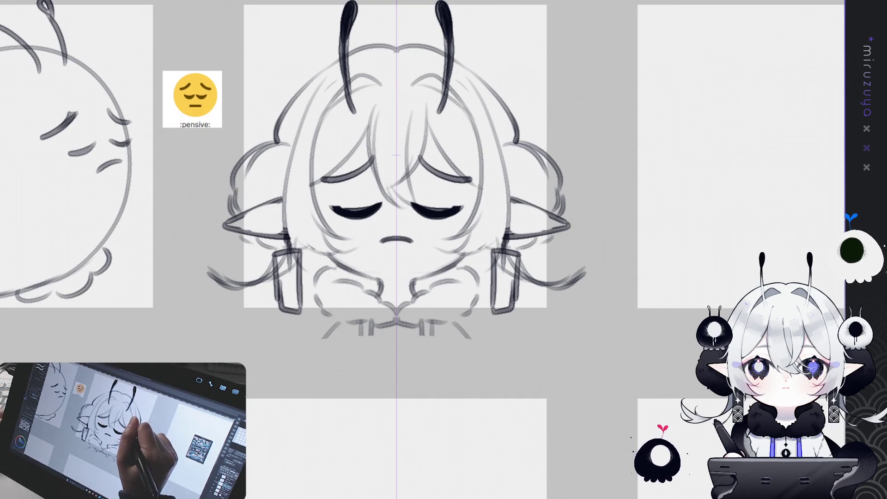
mouse_move(480, 186)
mouse_down()
mouse_move(492, 159)
mouse_move(480, 187)
mouse_up()
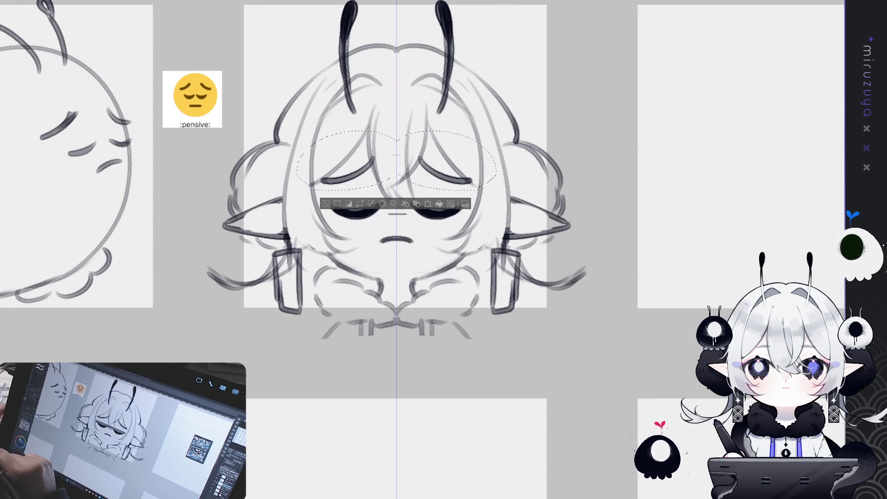
drag(350, 191, 350, 195)
key(ctrl+d)
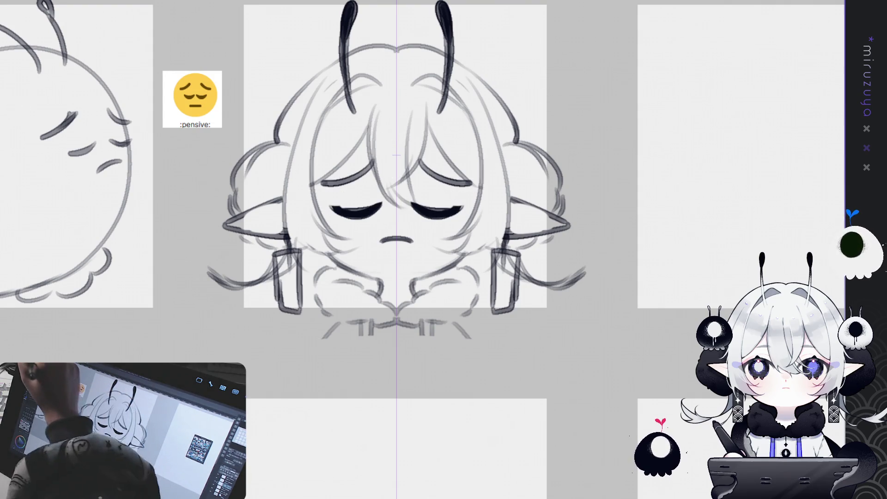
Select and deselect the closed eyes, then test new eyebrow strokes and undo them
drag(475, 212, 409, 191)
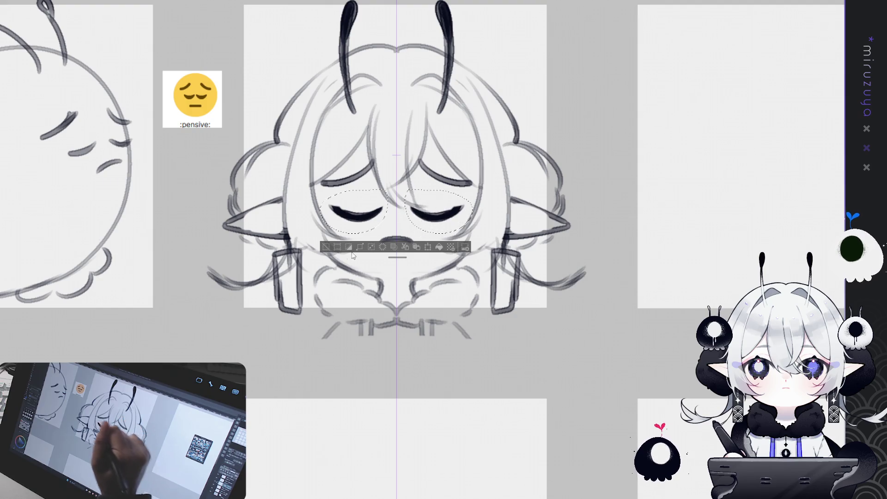
key(ctrl+d)
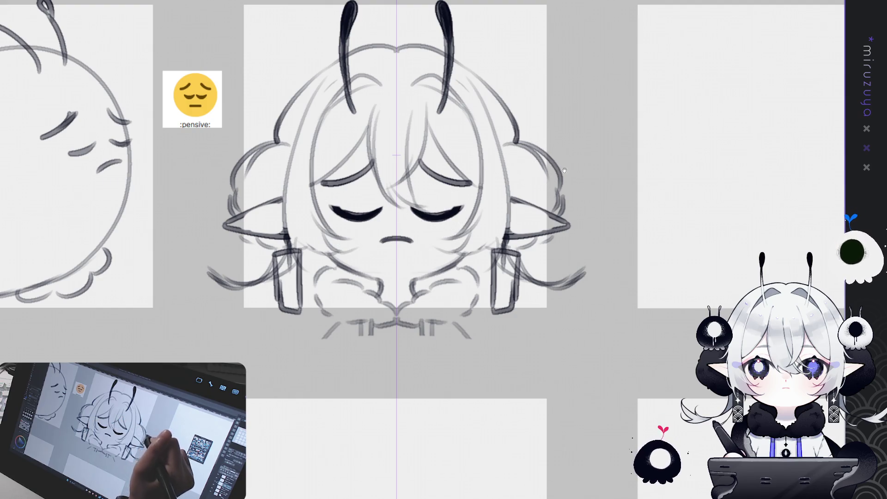
drag(536, 165, 537, 169)
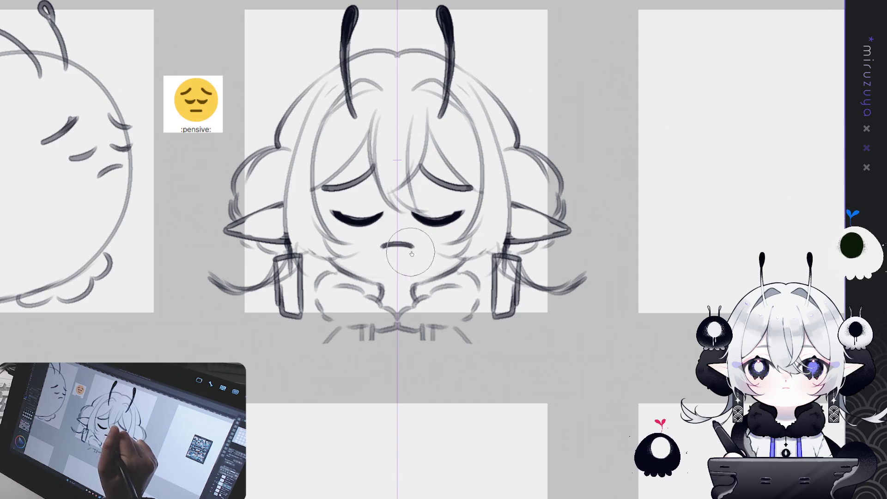
mouse_move(569, 354)
mouse_down()
mouse_move(608, 337)
mouse_move(537, 350)
mouse_up()
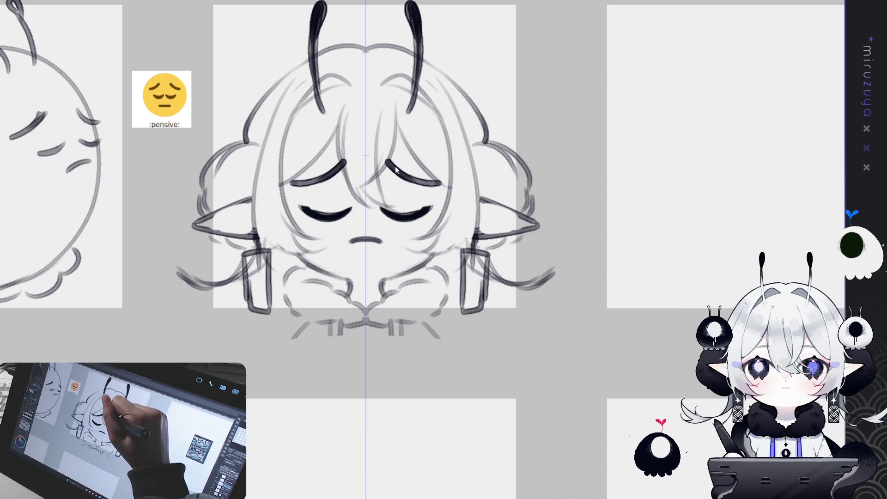
mouse_move(391, 163)
mouse_down()
mouse_move(418, 182)
mouse_move(407, 176)
mouse_move(441, 183)
mouse_up()
key(ctrl+z)
key(ctrl+z)
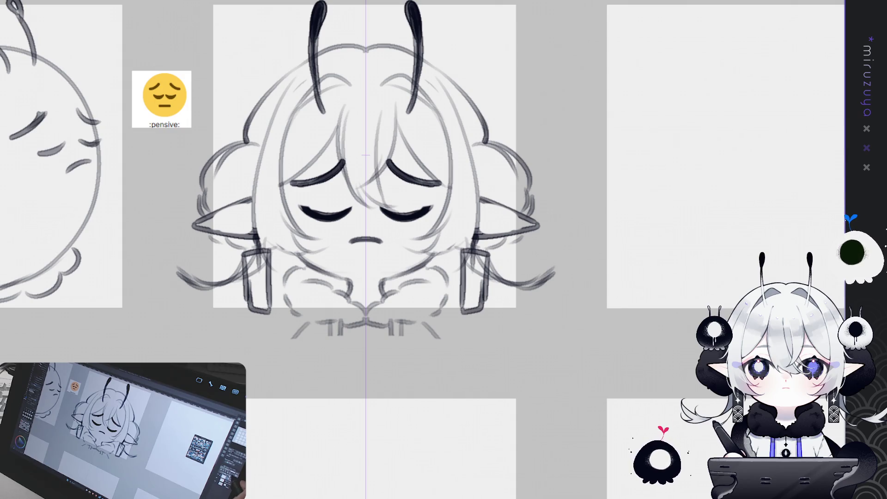
Zoom out and pan over the bug and chibi sketch grid, then switch to the HEART/WAVE document
key(ctrl+minus)
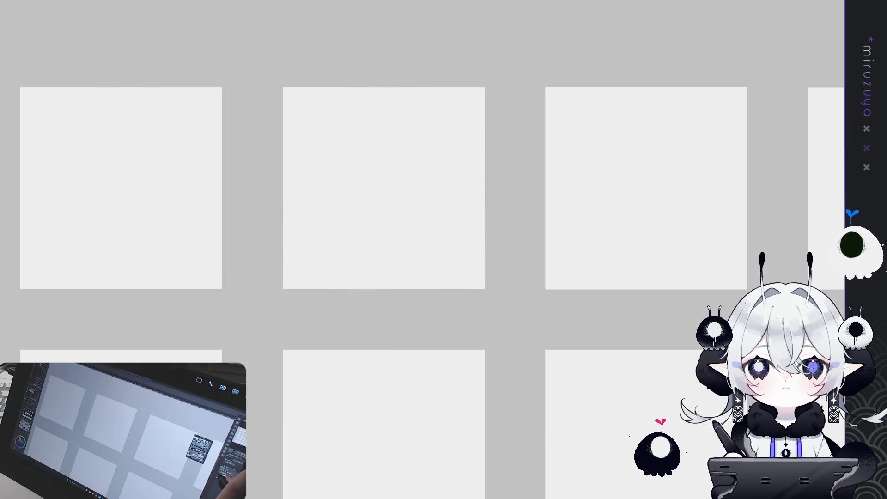
drag(415, 250, 505, 203)
drag(690, 335, 606, 334)
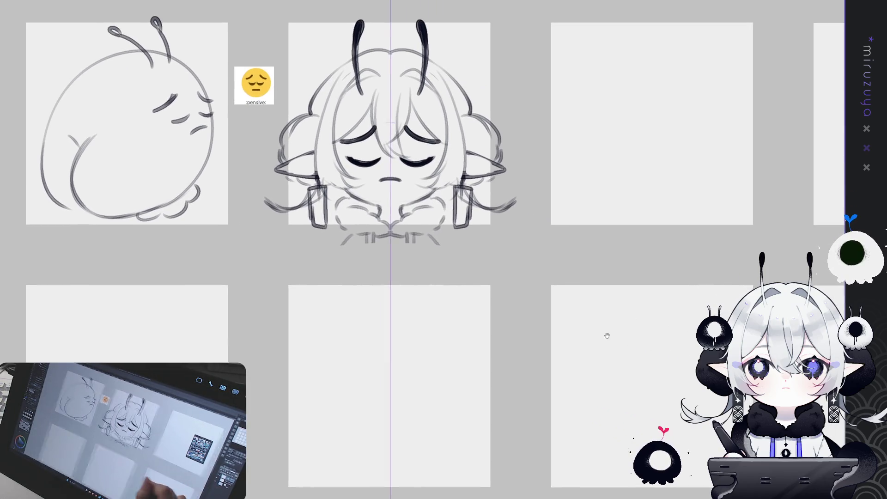
mouse_move(663, 311)
mouse_down()
mouse_move(591, 356)
mouse_move(698, 343)
mouse_up()
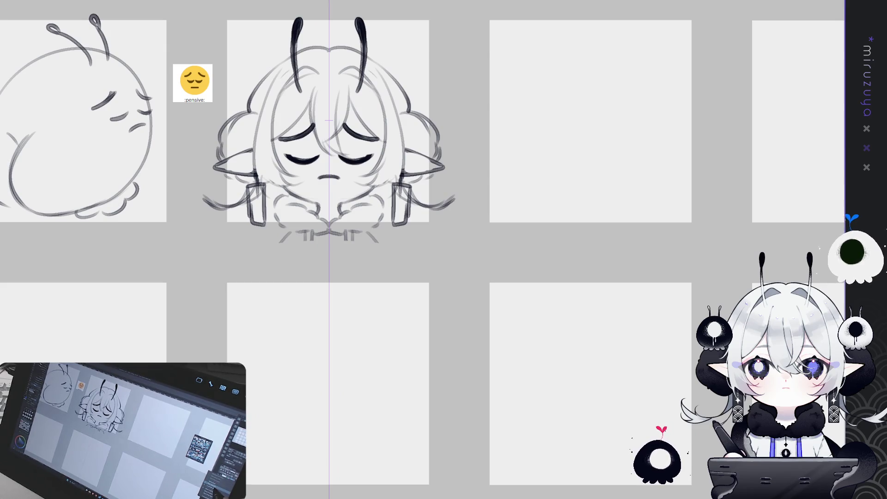
drag(621, 352, 630, 361)
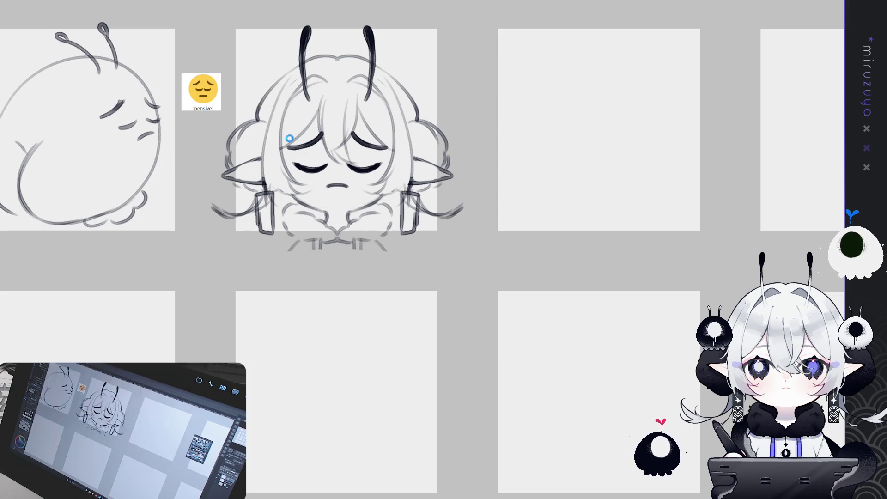
key(ctrl+Tab)
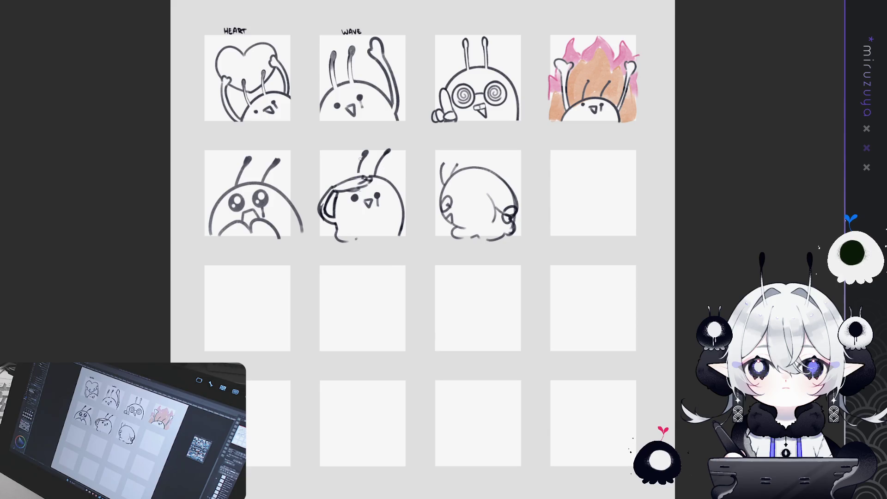
Frame the top rows of sketches and lasso-select the HEART bug drawing
scroll(306, 126, up, 2)
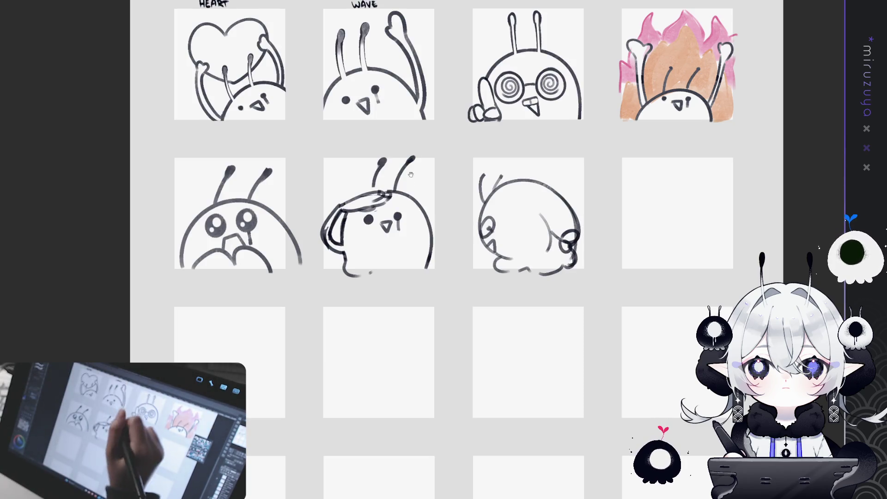
mouse_move(405, 196)
mouse_down()
mouse_move(403, 220)
mouse_move(378, 223)
mouse_up()
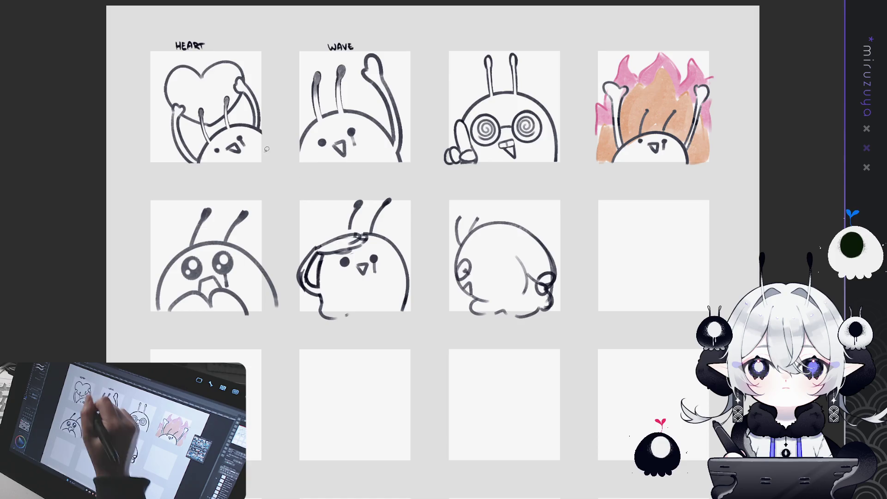
mouse_move(261, 176)
mouse_down()
mouse_move(155, 152)
mouse_move(196, 55)
mouse_up()
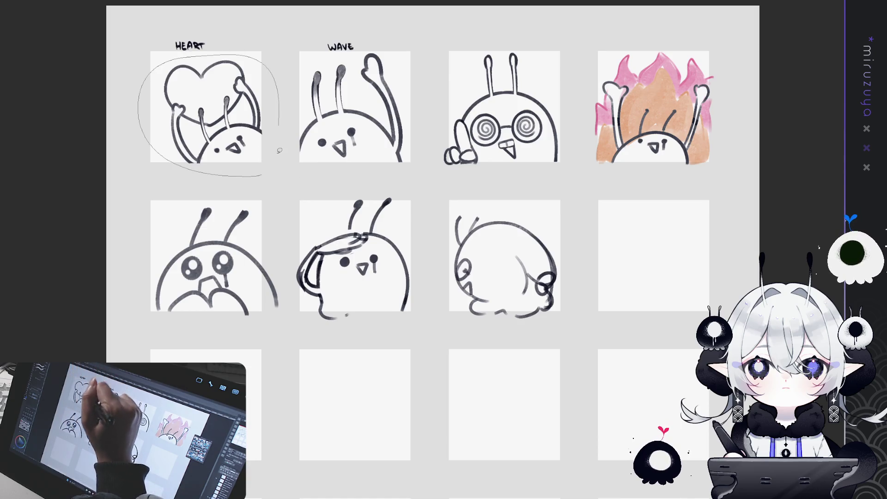
drag(279, 151, 277, 157)
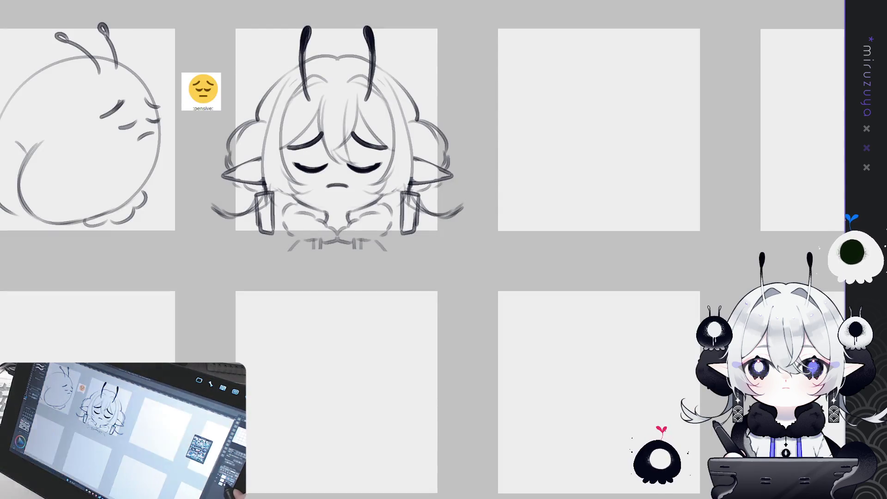
drag(33, 57, 4, 166)
Paste a copy of the lassoed heart-hugging bug and move it into the second panel
drag(72, 48, 18, 208)
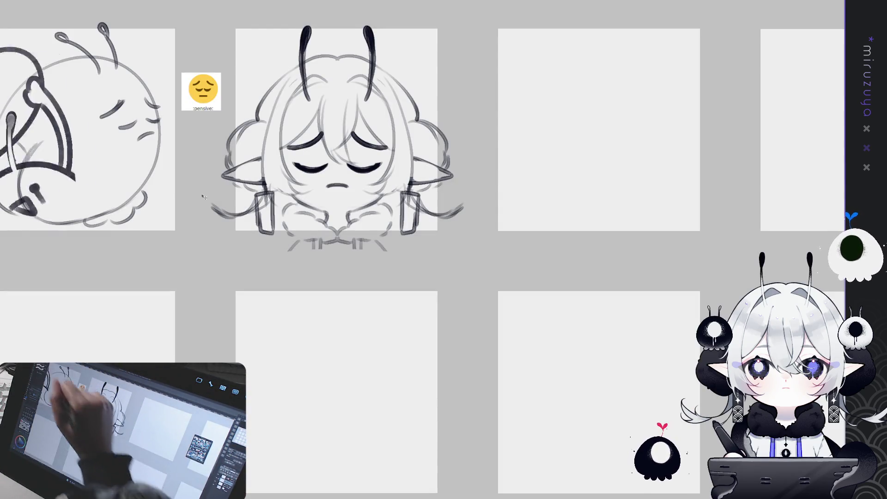
key(ctrl+v)
mouse_move(204, 197)
mouse_down()
mouse_move(416, 231)
mouse_move(460, 277)
mouse_move(548, 267)
mouse_up()
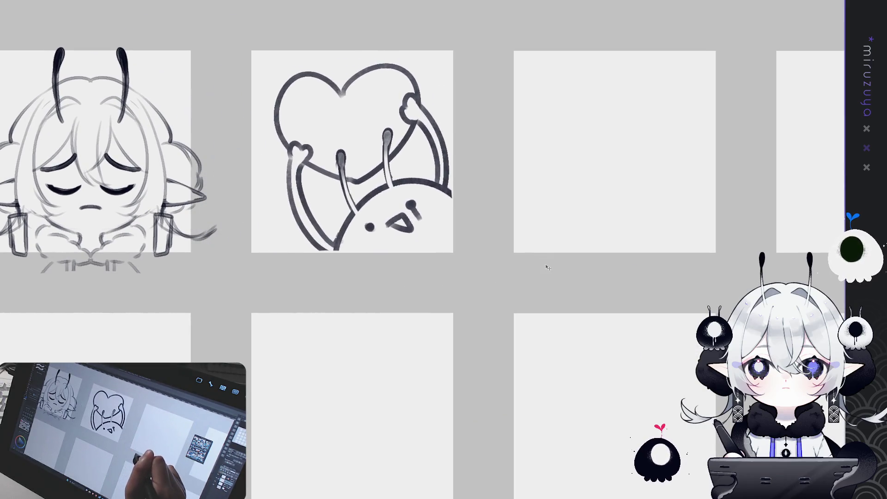
Scale the pasted heart bug up to fill the second panel and confirm
key(ctrl+t)
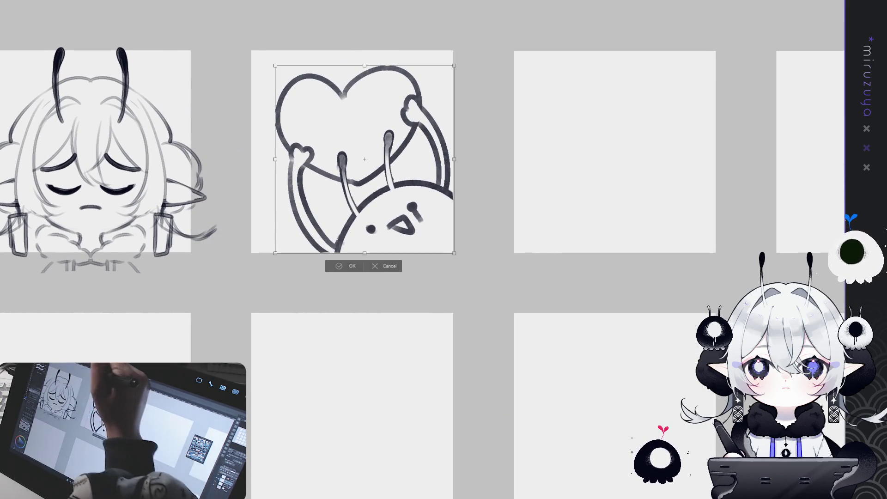
drag(275, 66, 259, 47)
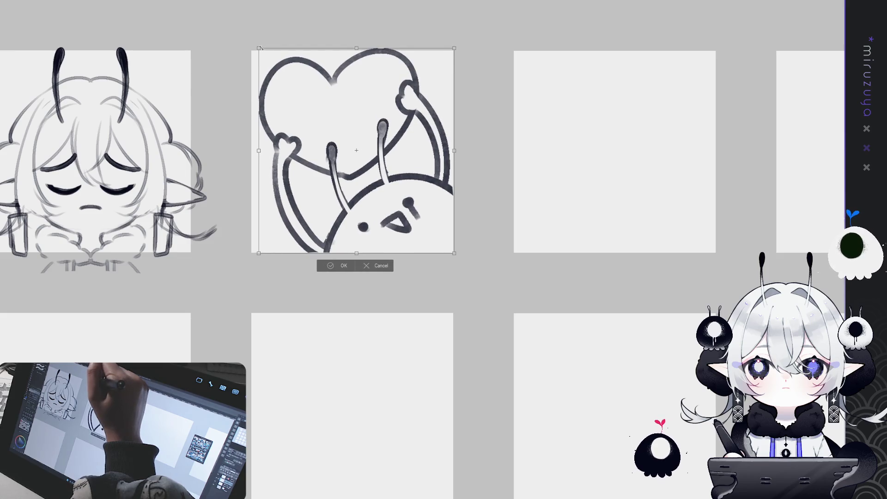
drag(395, 140, 396, 144)
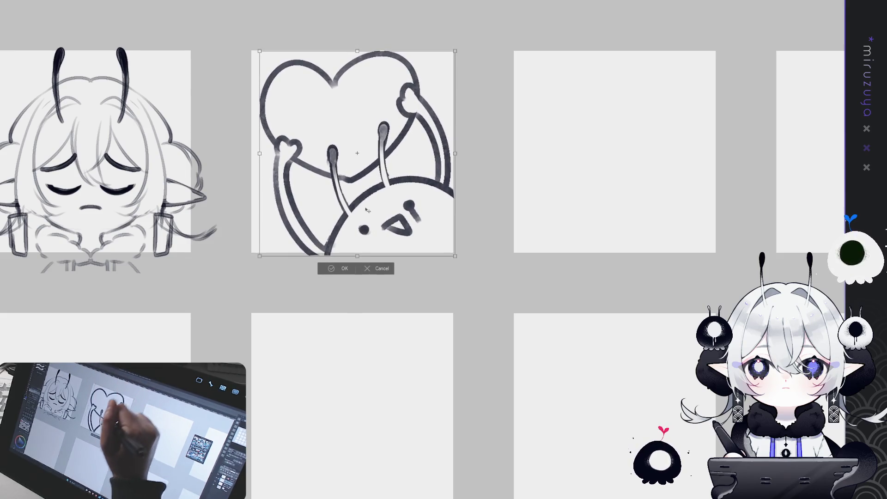
drag(371, 200, 369, 199)
click(335, 269)
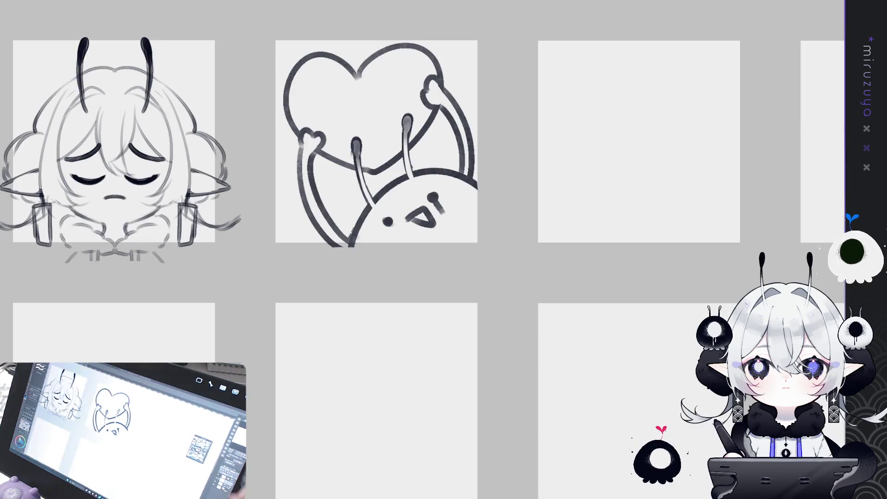
Pan the canvas to bring the empty third panel into view
drag(664, 295, 525, 317)
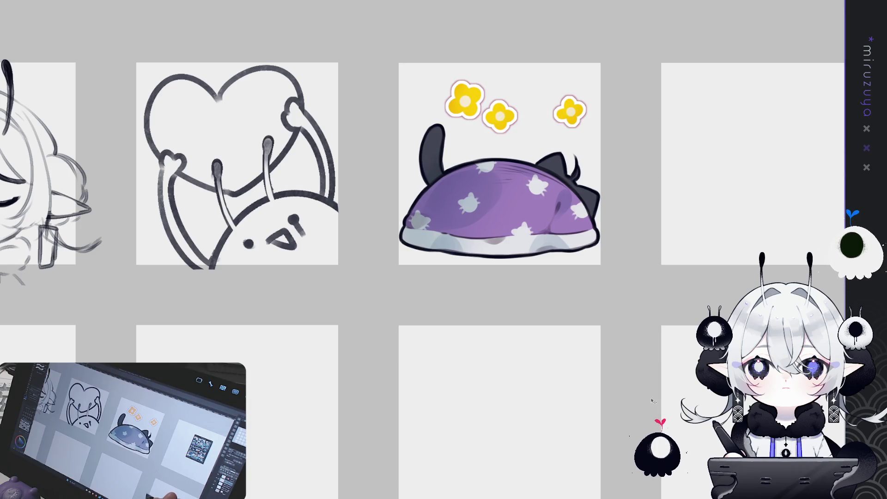
Scroll right and zoom in on the cat-blanket panel
scroll(623, 400, right, 2)
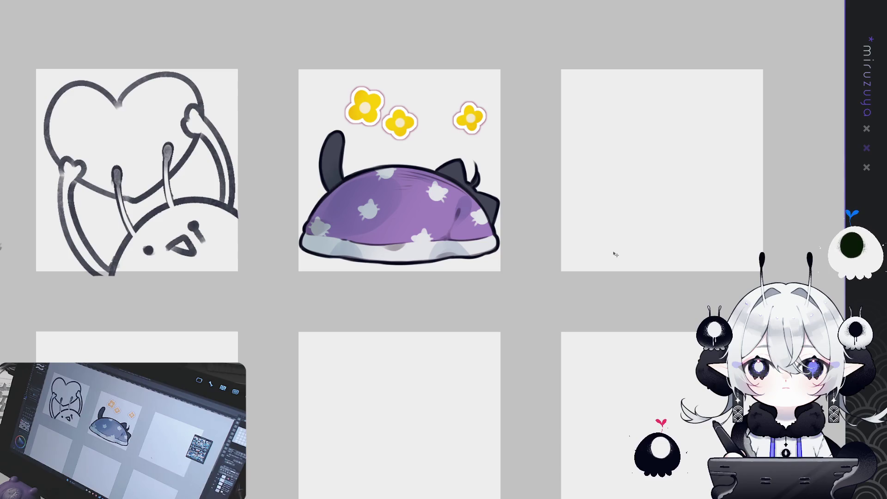
key(ctrl+plus)
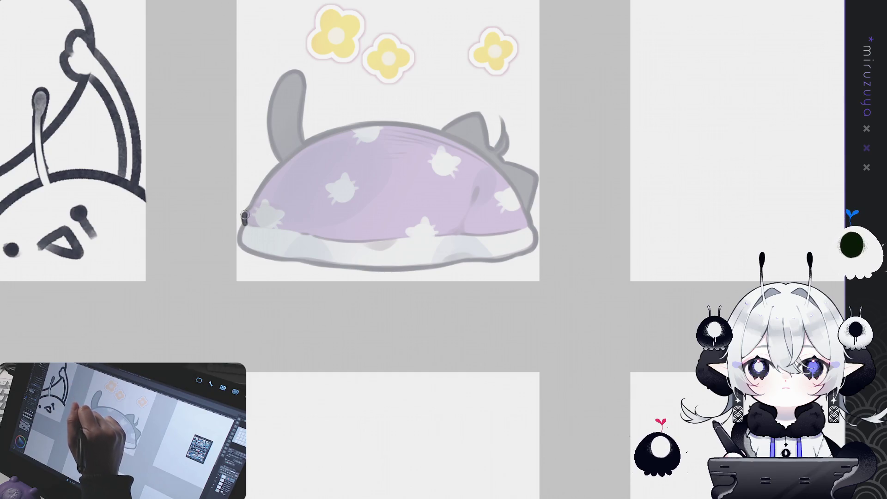
Ink the blanket's upper-left edge, top and left side, redoing weak strokes
drag(245, 215, 312, 145)
key(ctrl+z)
mouse_move(245, 215)
mouse_down()
mouse_move(314, 141)
mouse_move(436, 125)
mouse_up()
key(ctrl+z)
mouse_move(296, 144)
mouse_down()
mouse_move(426, 127)
mouse_move(442, 284)
mouse_move(442, 198)
mouse_up()
mouse_move(342, 29)
mouse_down()
mouse_move(298, 176)
mouse_move(321, 224)
mouse_up()
key(ctrl+z)
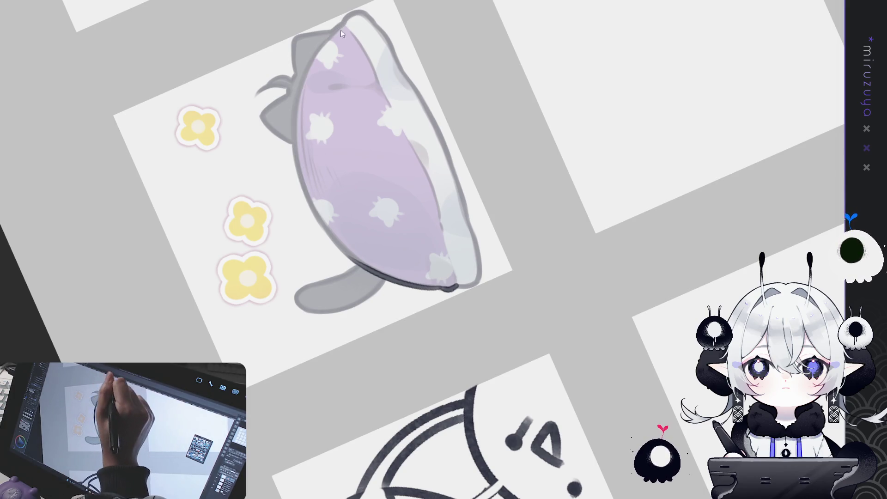
mouse_move(341, 32)
mouse_down()
mouse_move(316, 217)
mouse_move(335, 243)
mouse_up()
key(ctrl+z)
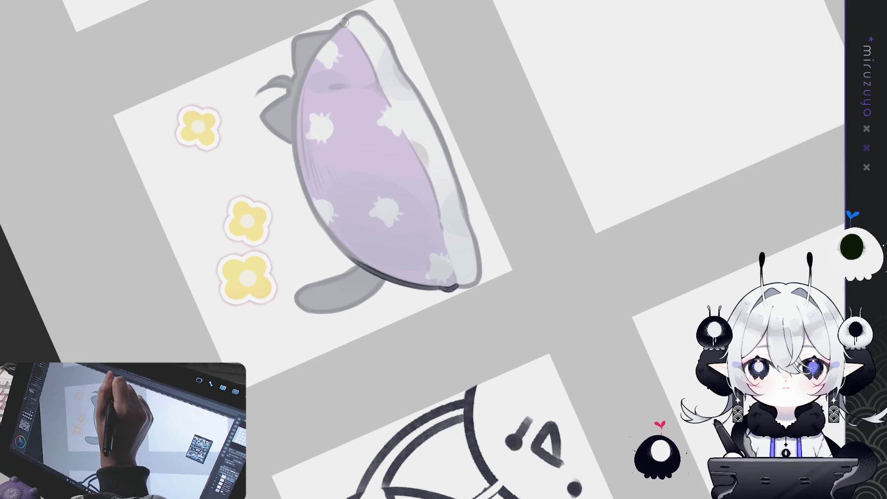
mouse_move(344, 22)
mouse_down()
mouse_move(297, 159)
mouse_move(353, 265)
mouse_move(337, 33)
mouse_move(294, 115)
mouse_move(348, 254)
mouse_up()
key(ctrl+z)
key(ctrl+z)
mouse_move(344, 23)
mouse_down()
mouse_move(295, 155)
mouse_move(350, 255)
mouse_move(372, 271)
mouse_move(318, 225)
mouse_up()
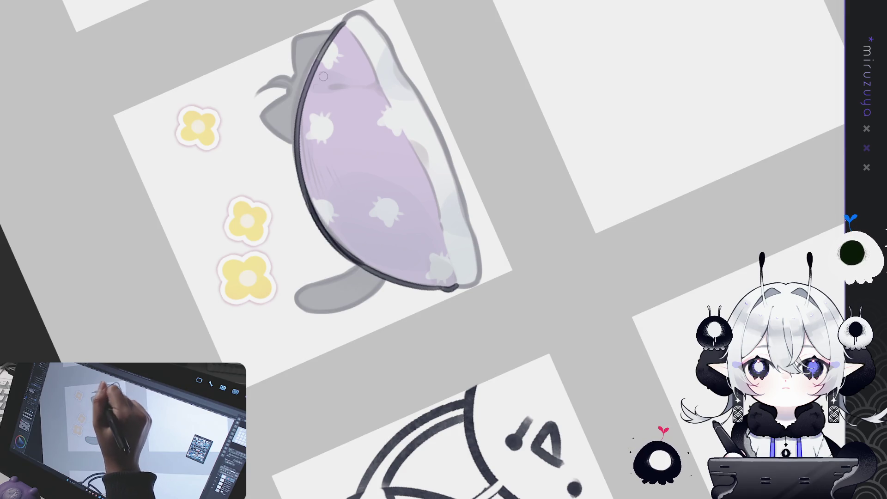
mouse_move(323, 76)
mouse_down()
mouse_move(398, 222)
mouse_move(343, 158)
mouse_up()
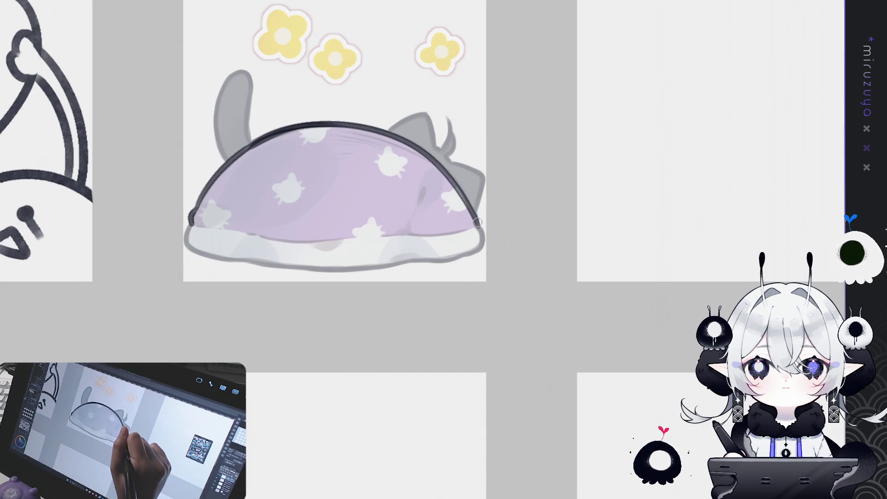
Ink the blanket's right edge, bottom-right corner and lower edge with the canvas rotated
mouse_move(477, 222)
mouse_down()
mouse_move(480, 245)
mouse_move(466, 257)
mouse_up()
key(ctrl+z)
mouse_move(478, 221)
mouse_down()
mouse_move(483, 243)
mouse_move(463, 256)
mouse_up()
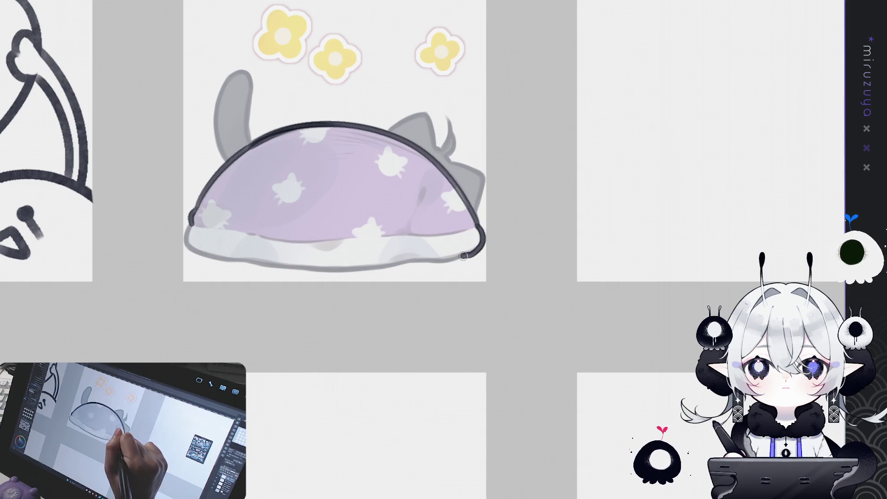
drag(618, 215, 381, 36)
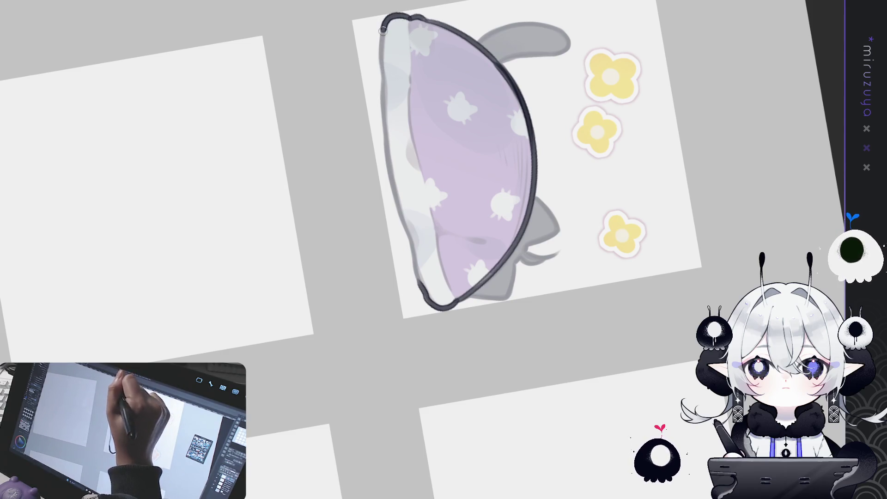
drag(381, 27, 391, 168)
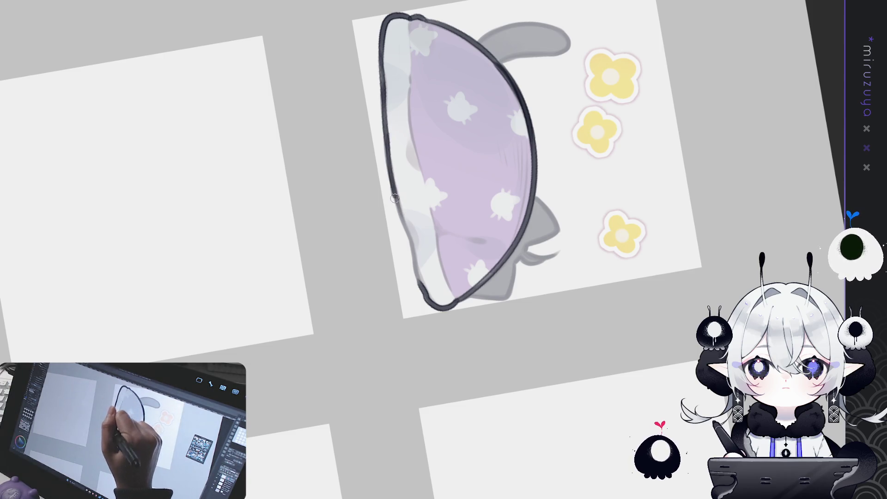
mouse_move(408, 237)
mouse_down()
mouse_move(417, 273)
mouse_move(403, 137)
mouse_move(425, 139)
mouse_move(464, 197)
mouse_up()
key(ctrl+z)
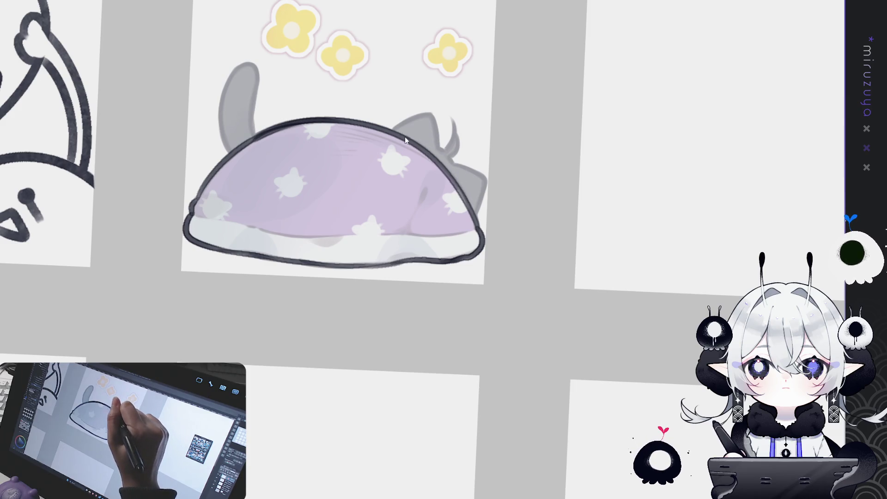
mouse_move(400, 133)
mouse_down()
mouse_move(437, 144)
mouse_move(459, 190)
mouse_up()
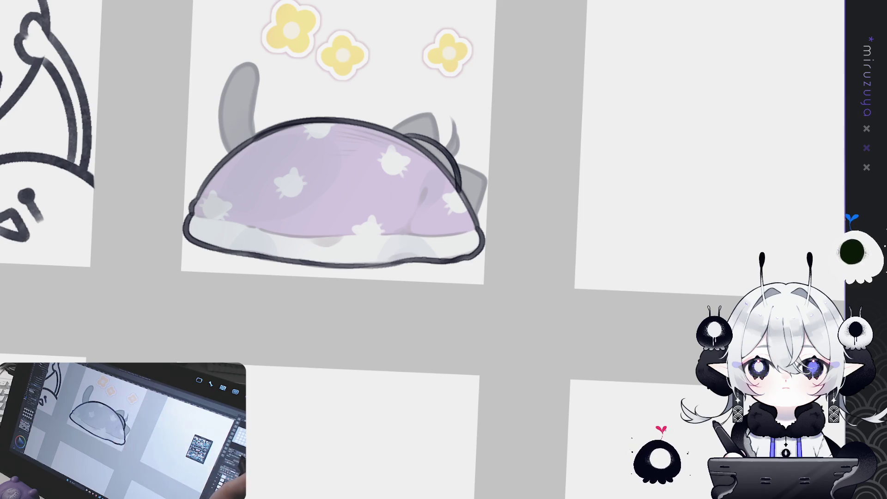
drag(531, 209, 543, 240)
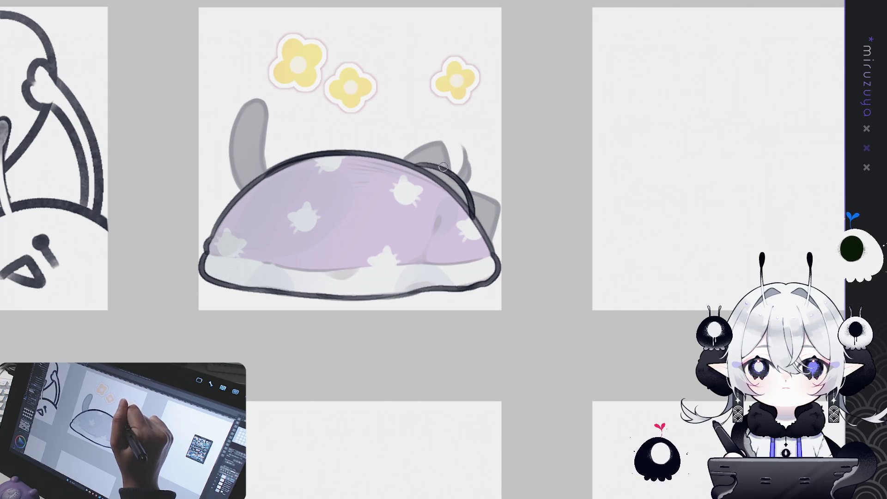
Draw two dark, bulb-tipped antennae rising from the blanket
drag(445, 166, 436, 111)
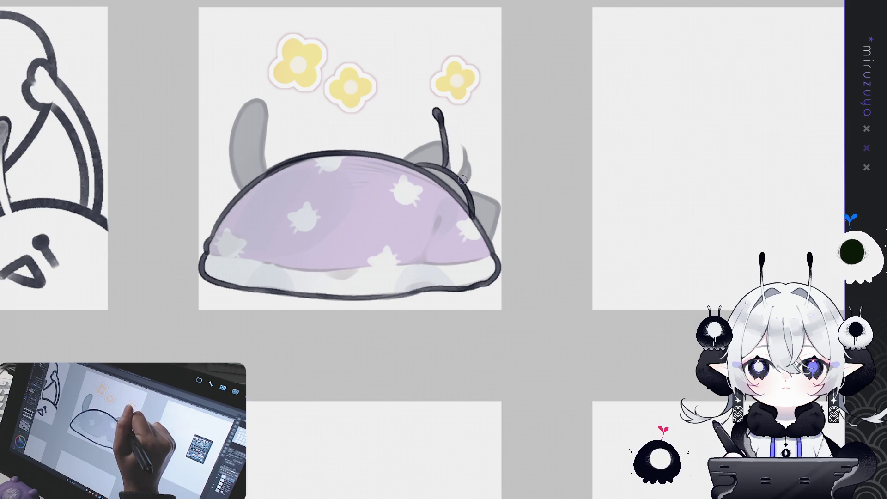
drag(461, 169, 470, 137)
key(ctrl+z)
drag(462, 173, 473, 138)
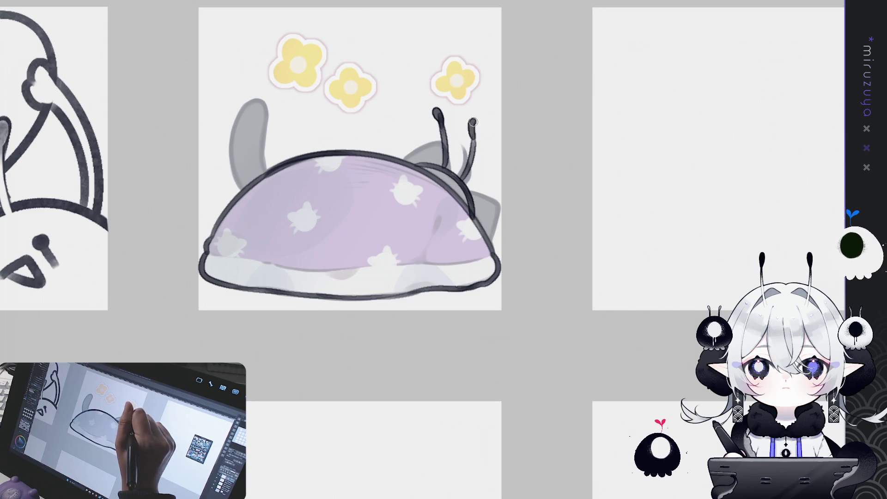
key(ctrl+z)
drag(461, 185, 475, 130)
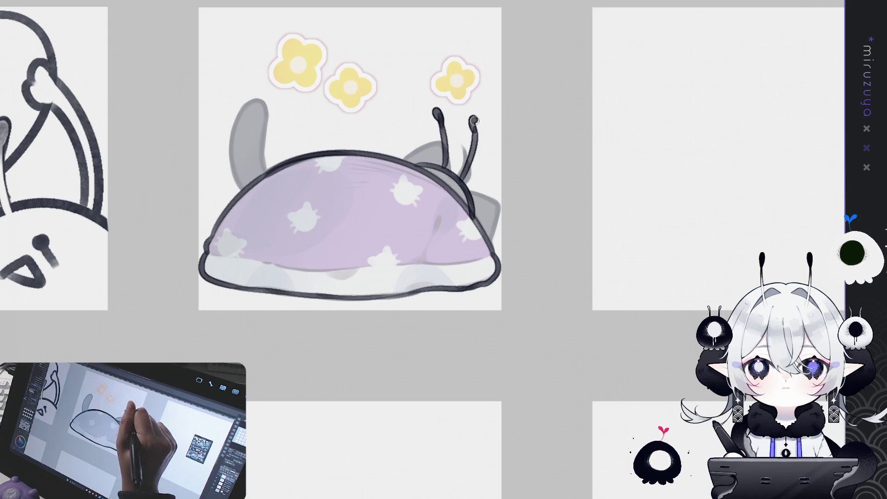
drag(443, 168, 435, 112)
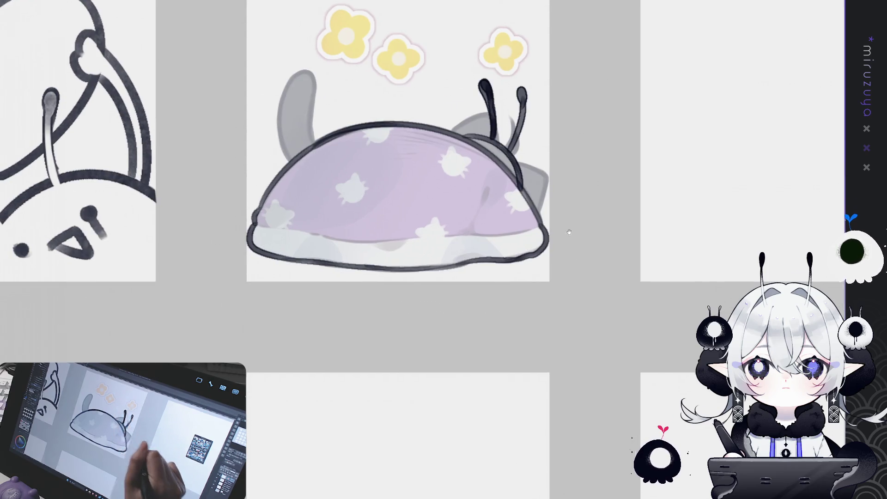
Outline the top-left yellow flower and the middle flower's lobes
drag(465, 155, 514, 155)
mouse_move(443, 210)
mouse_down()
mouse_move(467, 194)
mouse_move(439, 277)
mouse_up()
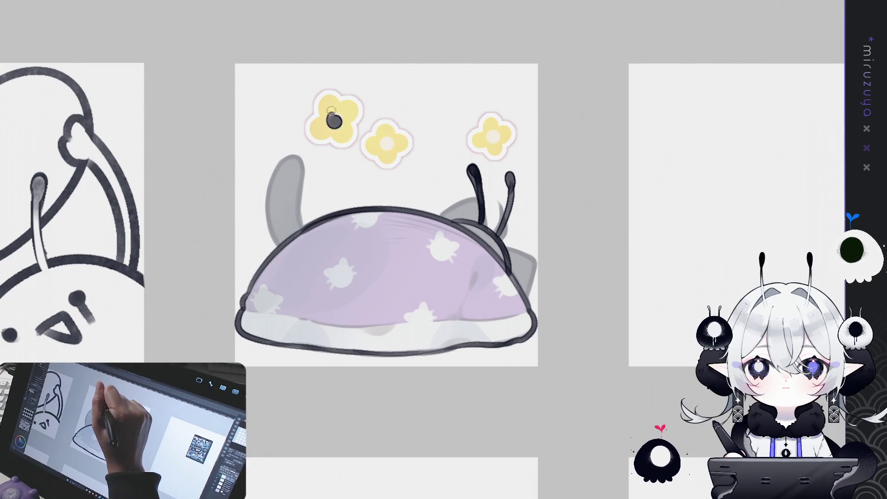
key(ctrl+z)
mouse_move(326, 118)
mouse_down()
mouse_move(321, 99)
mouse_move(334, 106)
mouse_move(309, 126)
mouse_move(326, 141)
mouse_move(353, 124)
mouse_move(340, 103)
mouse_up()
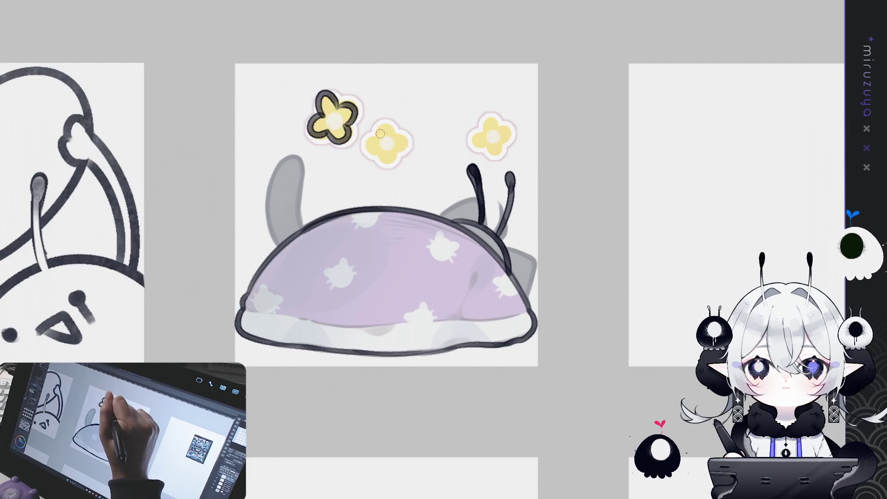
mouse_move(379, 134)
mouse_down()
mouse_move(365, 141)
mouse_move(375, 158)
mouse_move(394, 144)
mouse_up()
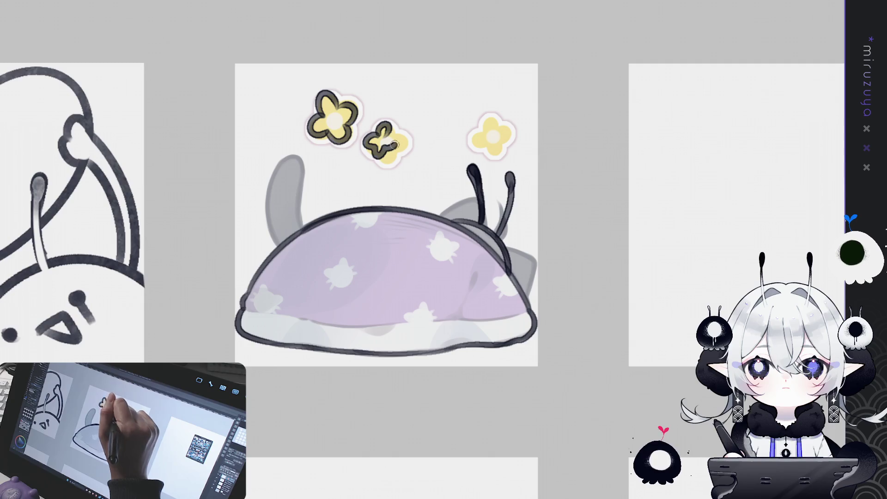